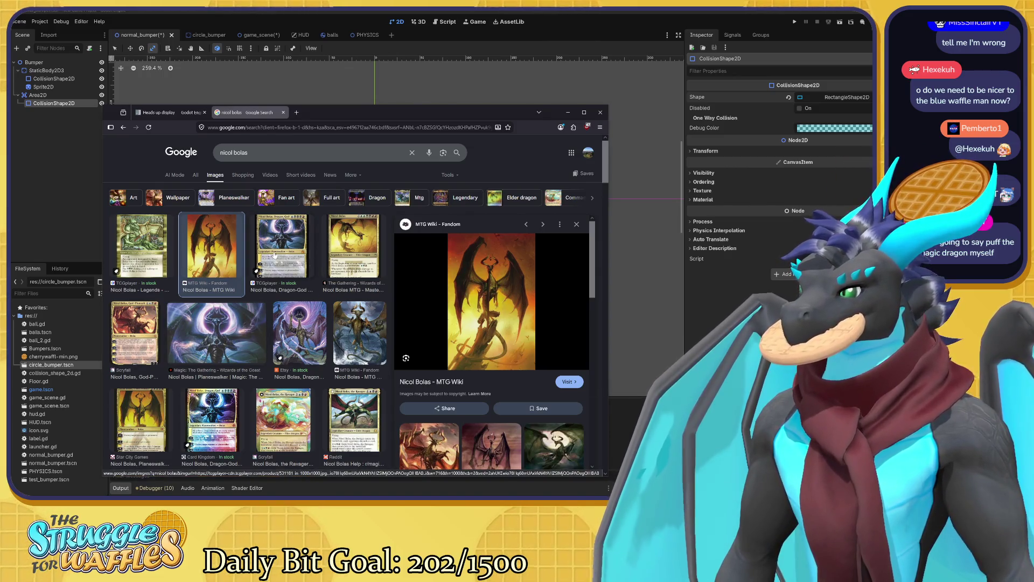
Preview several Nicol Bolas cards and artwork, ending on the Etsy signed Dragon-God giclee print
{"action": "left_click", "coordinate": [275, 256]}
{"action": "left_click", "coordinate": [158, 256]}
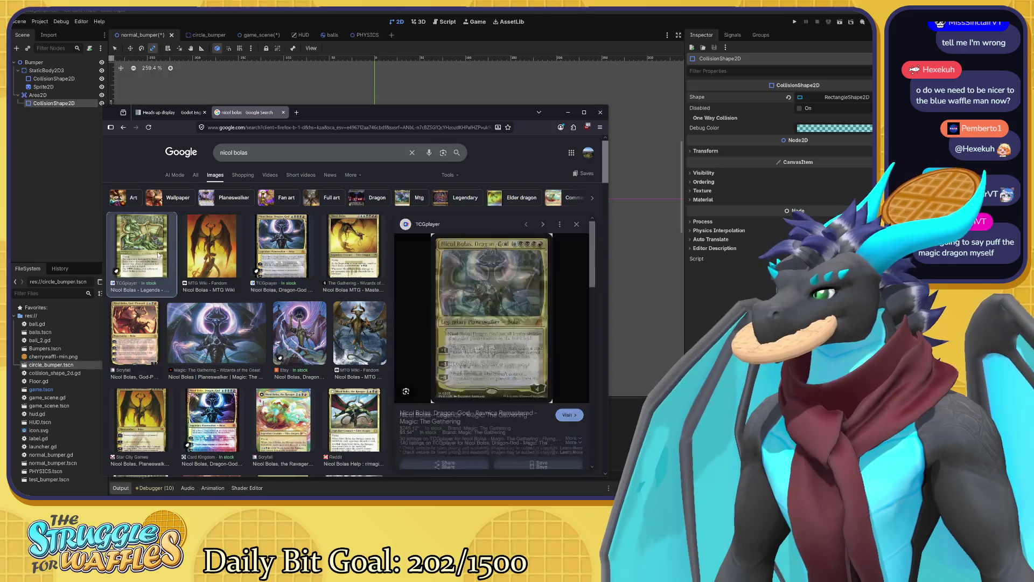
{"action": "left_click", "coordinate": [271, 242]}
{"action": "left_click", "coordinate": [142, 247]}
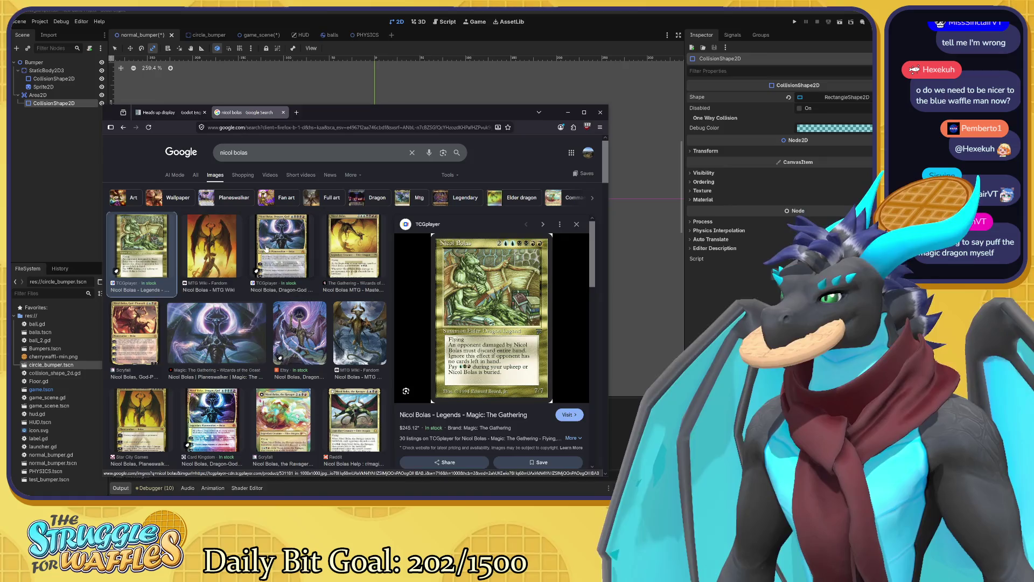
{"action": "left_click", "coordinate": [265, 248]}
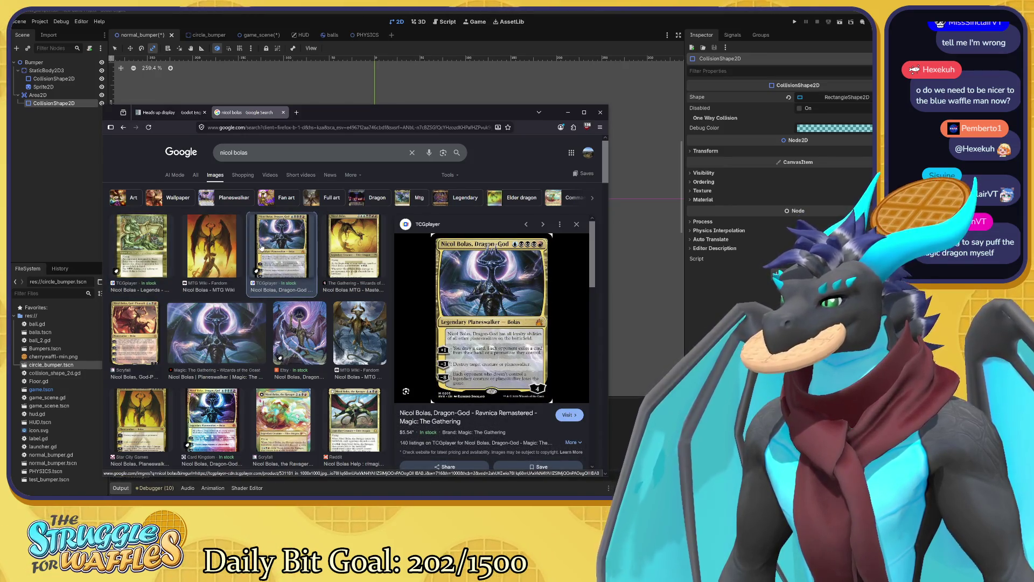
{"action": "left_click", "coordinate": [293, 415]}
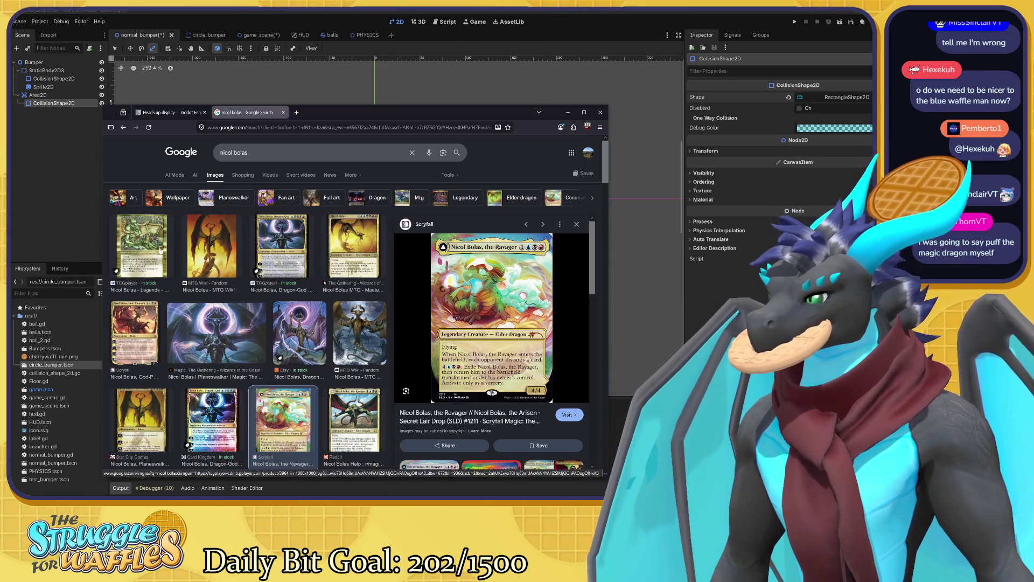
{"action": "left_click", "coordinate": [211, 308]}
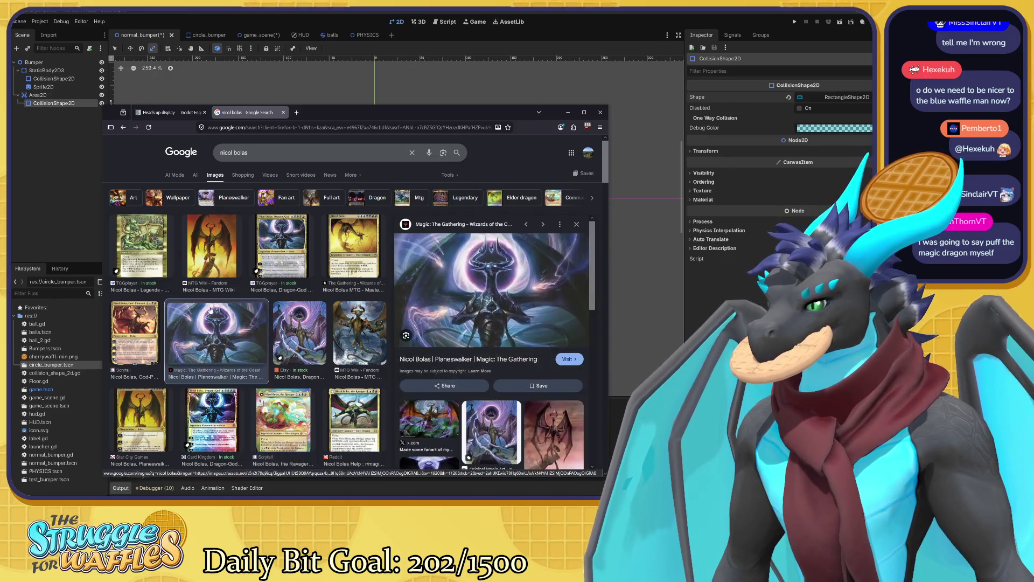
{"action": "left_click", "coordinate": [297, 333]}
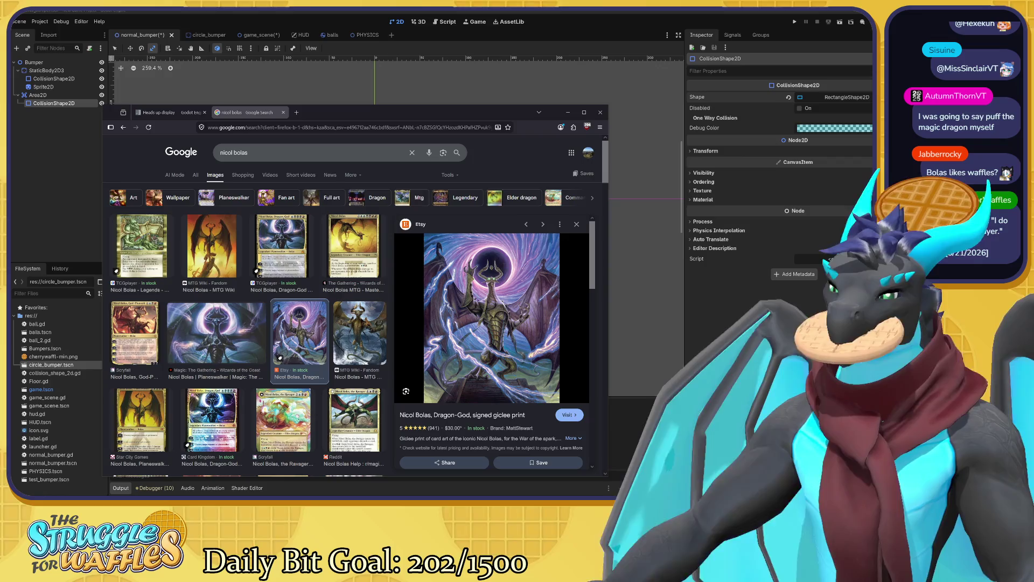
Visit the Heads up display tutorial, revisit the nicol bolas images, then settle back on the tutorial
{"action": "left_click", "coordinate": [161, 113]}
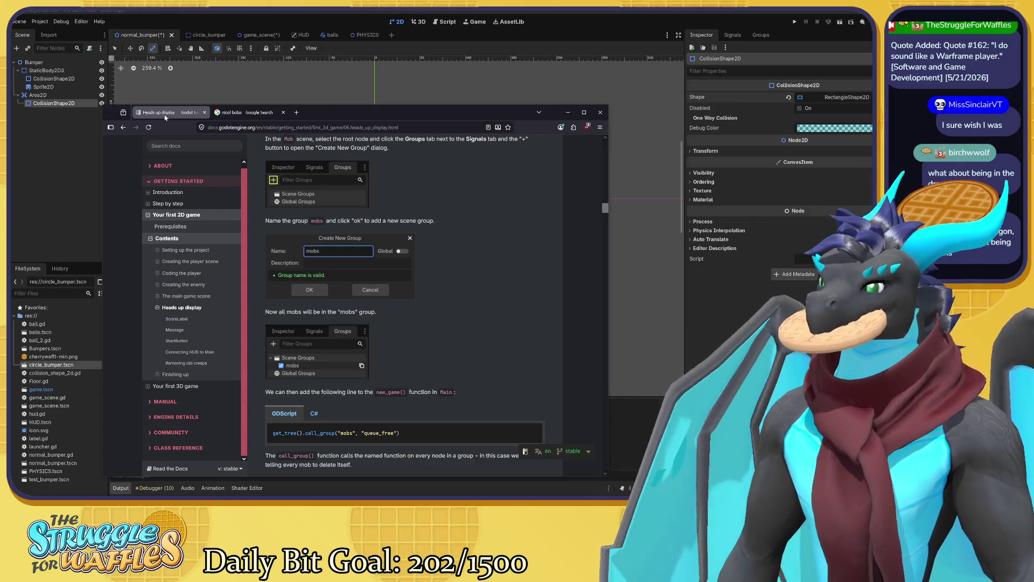
{"action": "left_click", "coordinate": [245, 113]}
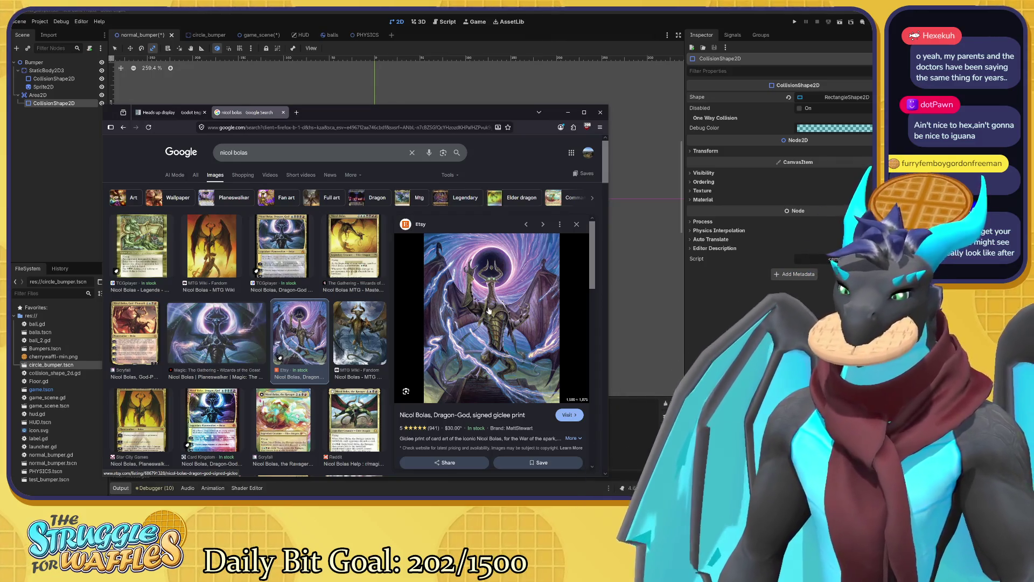
{"action": "left_click", "coordinate": [180, 113]}
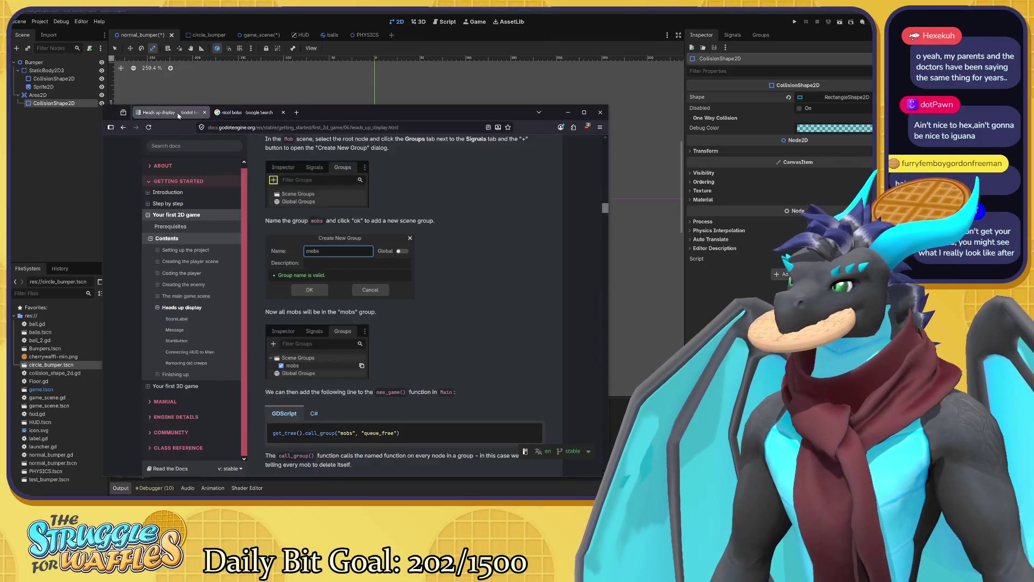
Minimize the browser and bring up the game_scene scene in the Godot editor
{"action": "key", "text": "super+Down"}
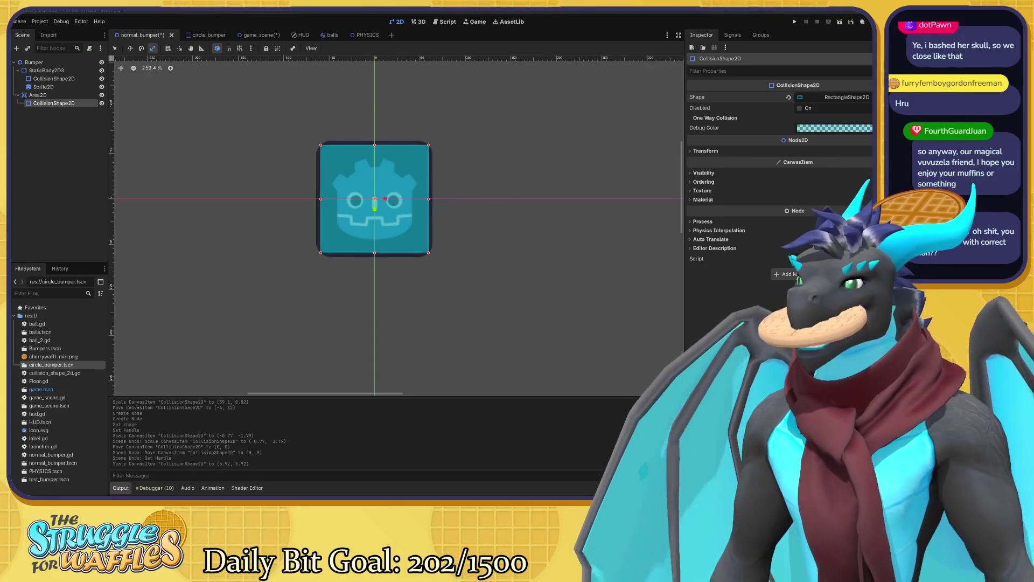
{"action": "left_click", "coordinate": [257, 34]}
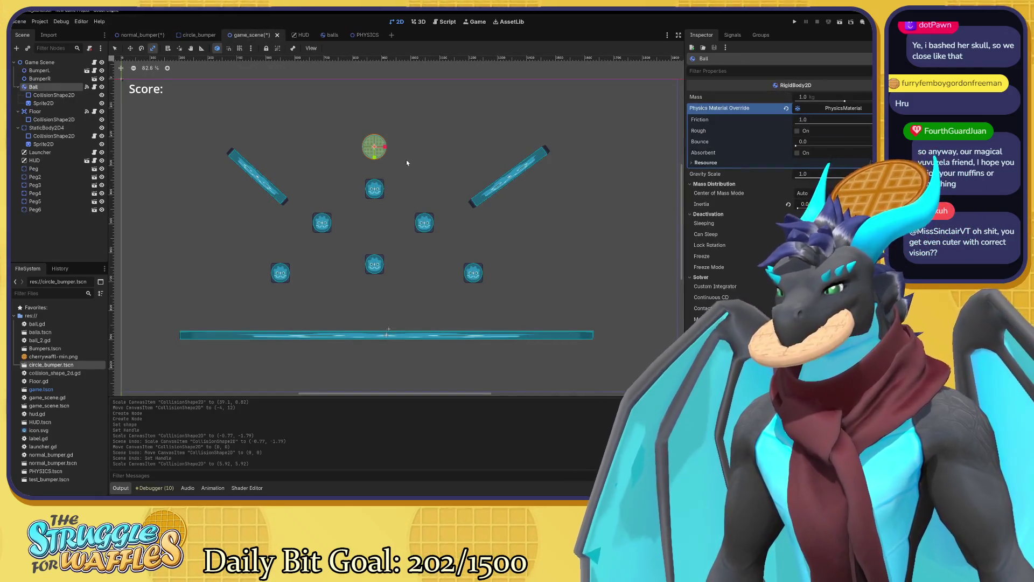
Save the normal_bumper scene, select its Area2D, then switch to the circle_bumper scene
{"action": "left_click", "coordinate": [142, 35]}
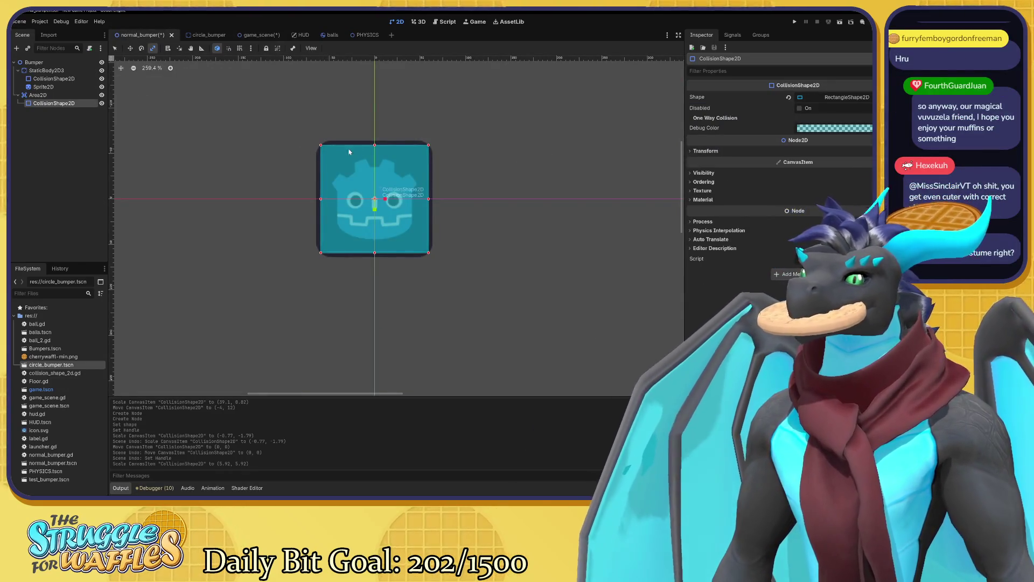
{"action": "key", "text": "ctrl+s"}
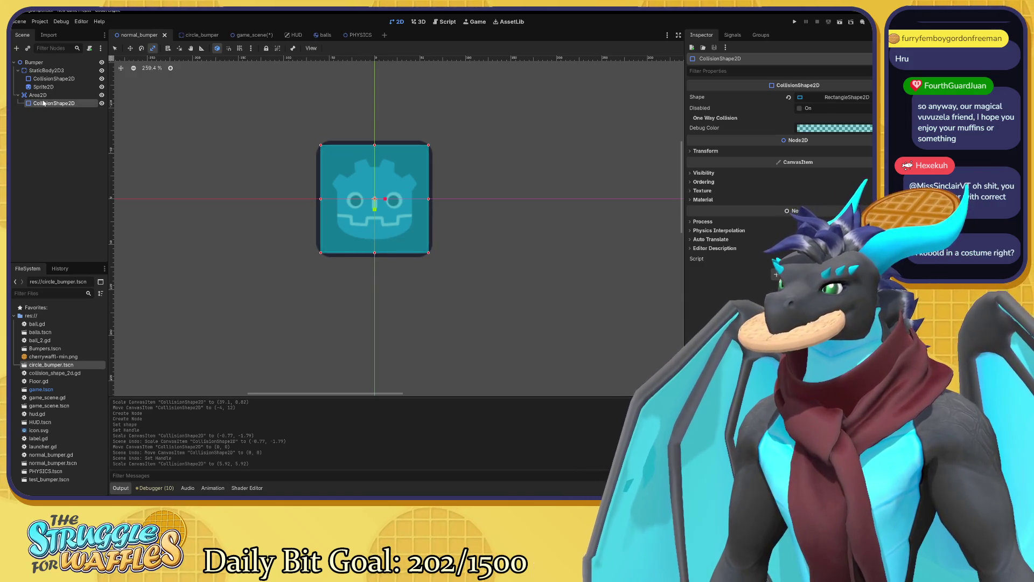
{"action": "left_click", "coordinate": [38, 95]}
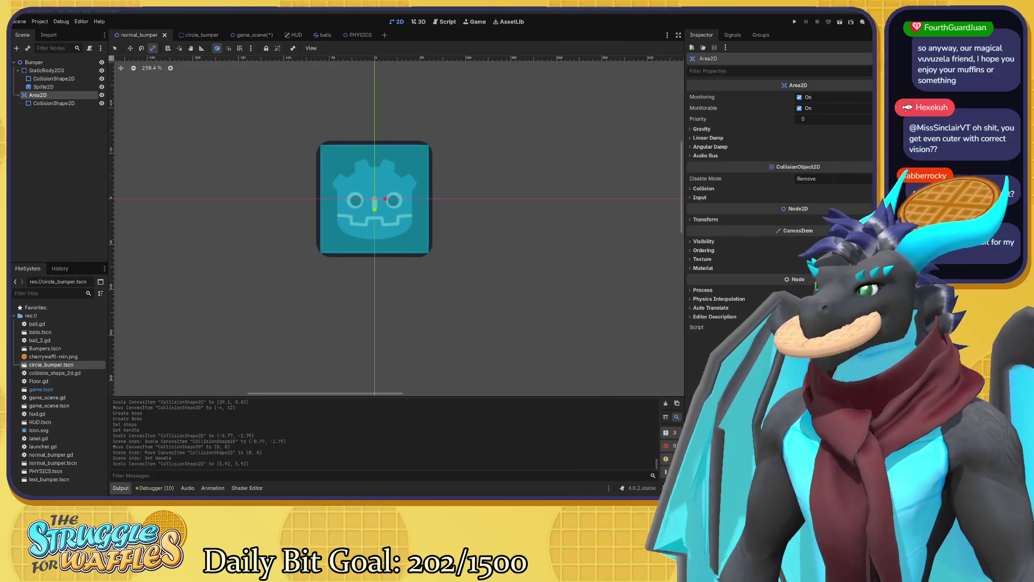
{"action": "left_click", "coordinate": [194, 35]}
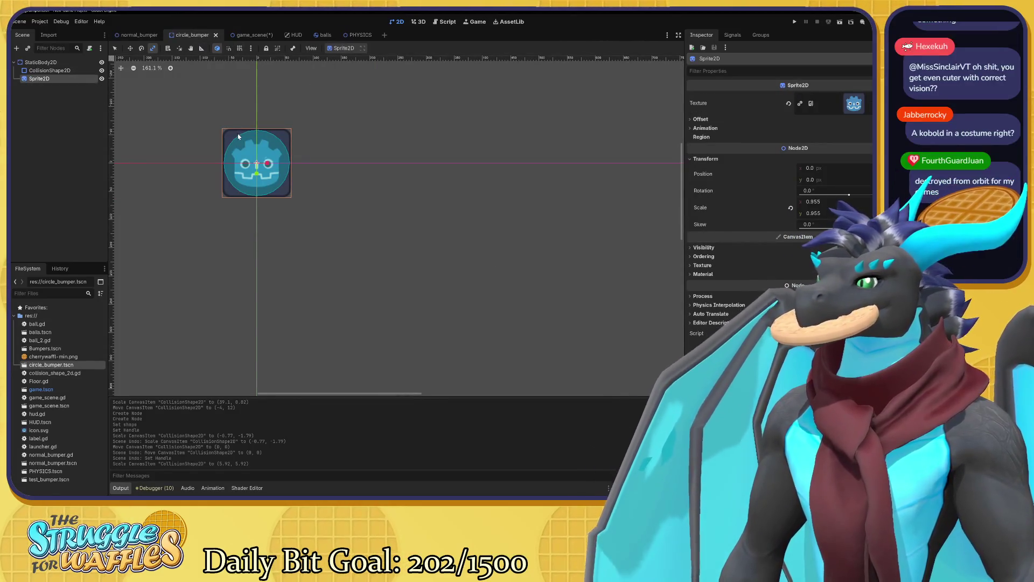
Add an Area2D node under StaticBody2D, then pick Node2D as another new node
{"action": "left_click", "coordinate": [39, 101]}
{"action": "key", "text": "ctrl+a"}
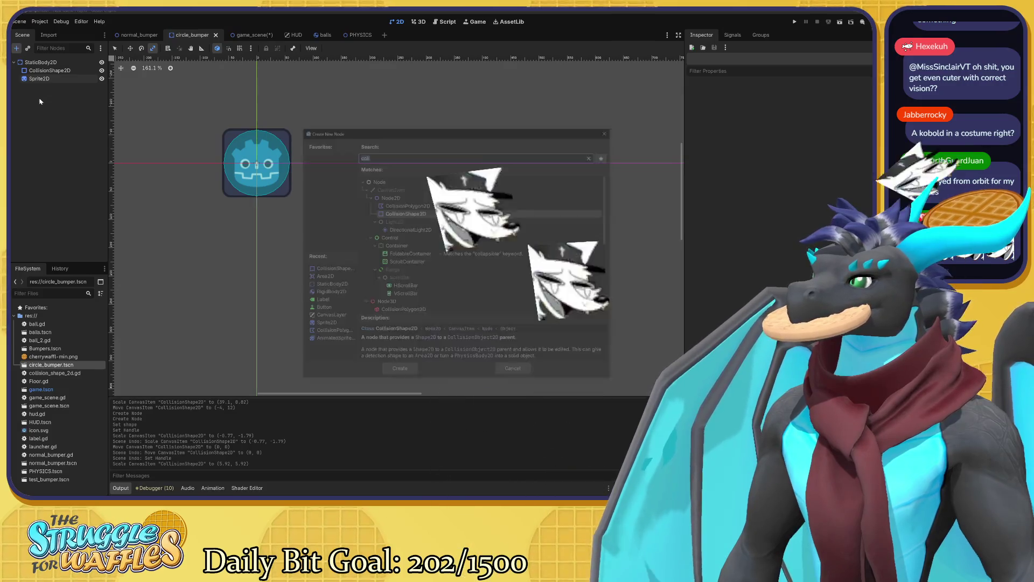
{"action": "scroll", "coordinate": [416, 219], "scroll_direction": "down", "scroll_amount": 1}
{"action": "type", "text": "area"}
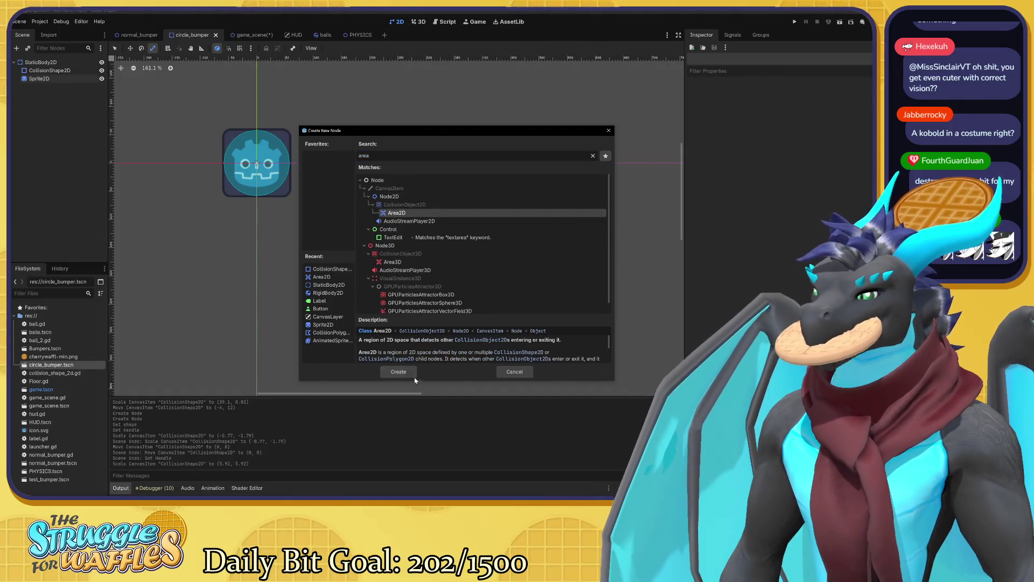
{"action": "left_click", "coordinate": [406, 373]}
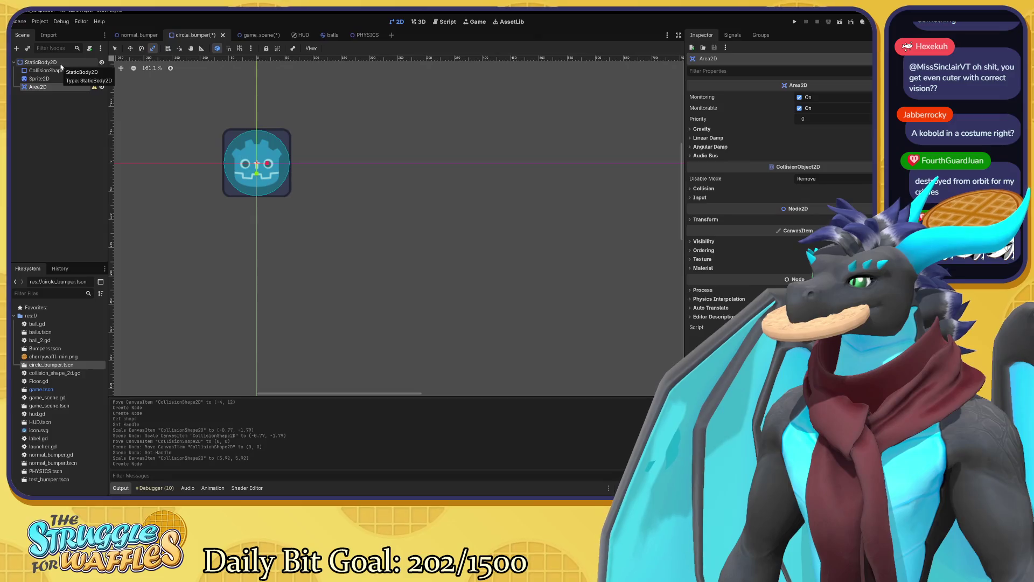
{"action": "left_click", "coordinate": [16, 49]}
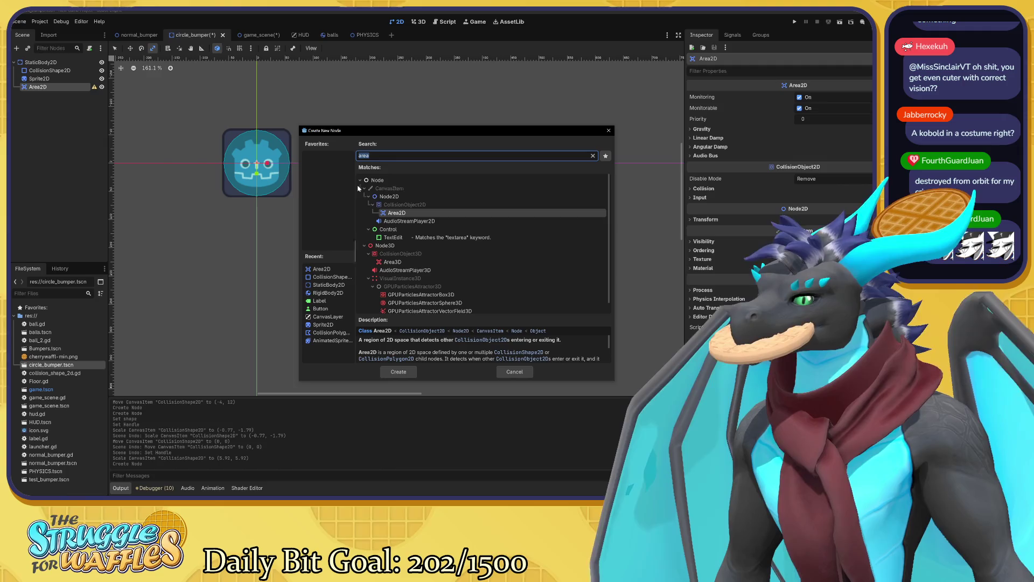
{"action": "left_click", "coordinate": [394, 198]}
Create the Node2D, make it the scene root, and move Area2D beneath it
{"action": "left_click", "coordinate": [401, 372]}
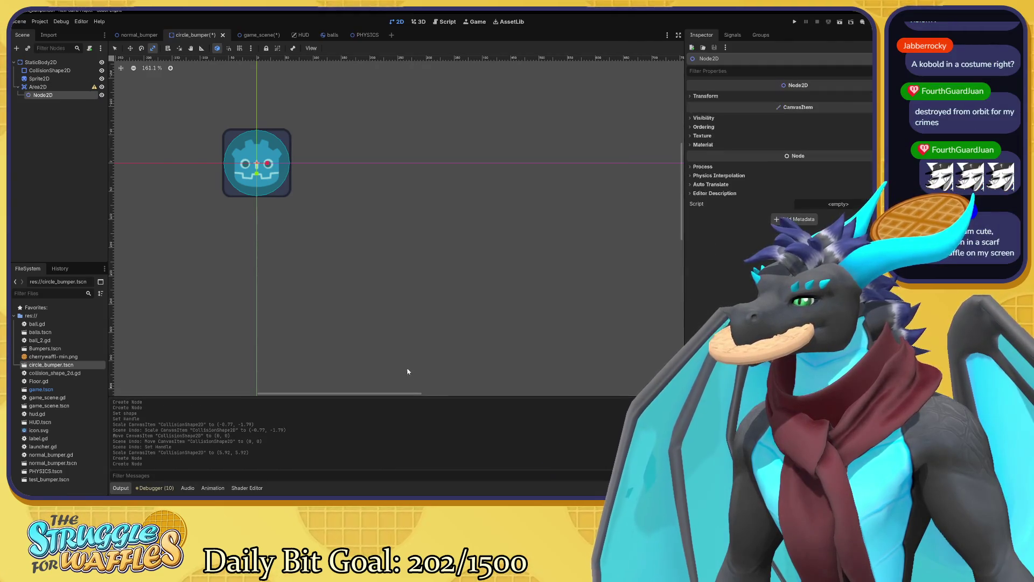
{"action": "right_click", "coordinate": [51, 96]}
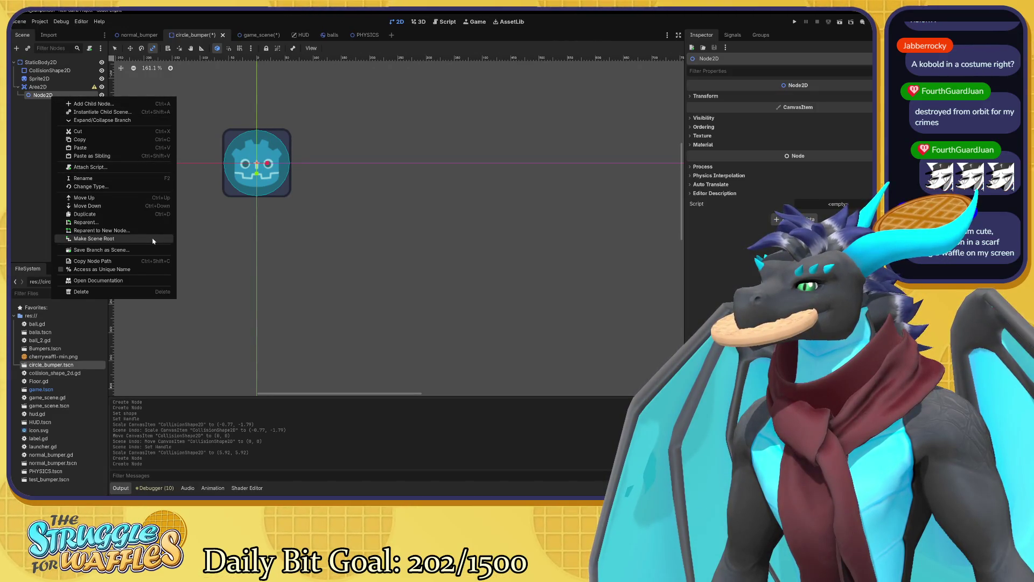
{"action": "left_click", "coordinate": [153, 240]}
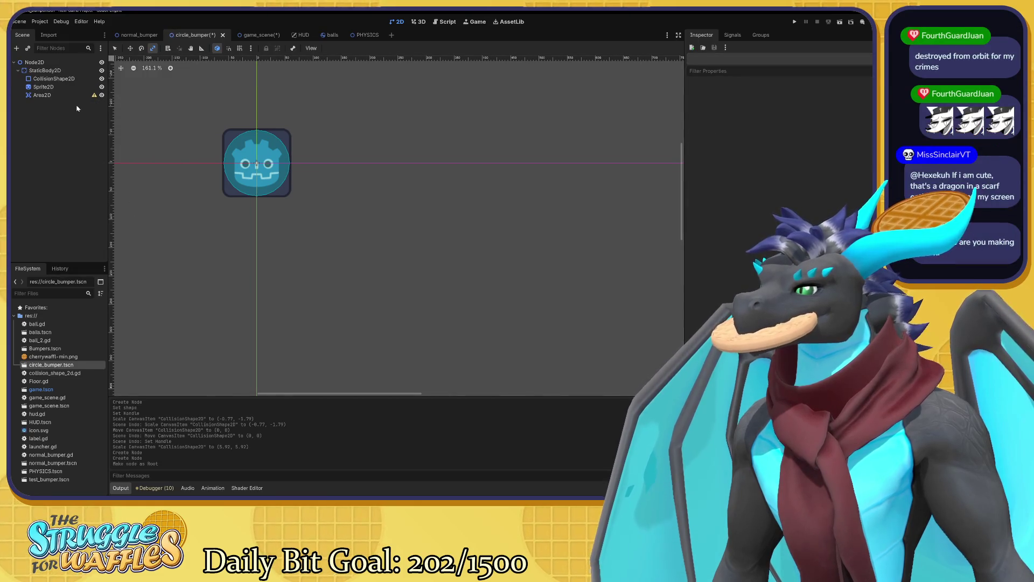
{"action": "left_click_drag", "start_coordinate": [70, 95], "coordinate": [75, 63]}
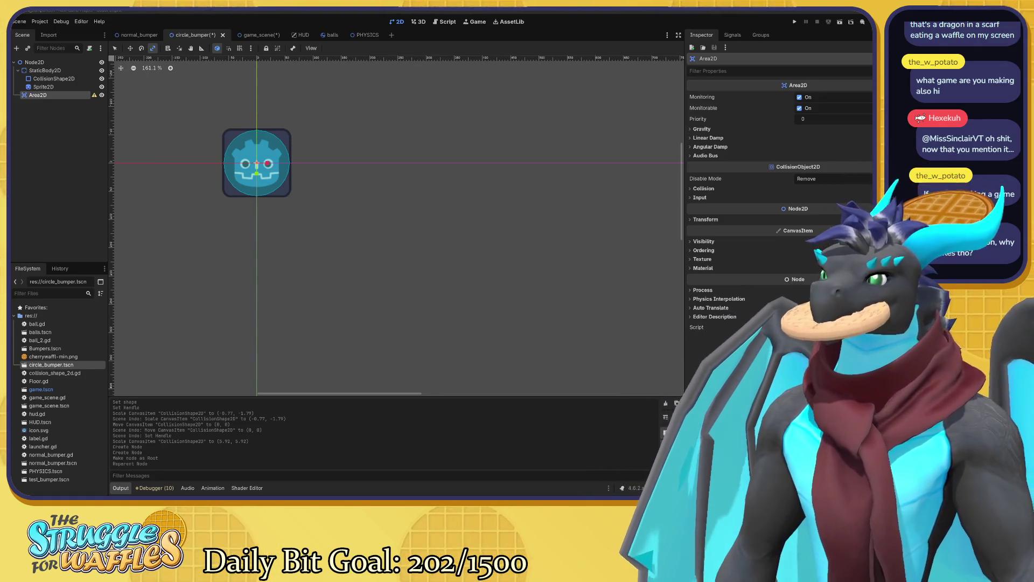
{"action": "left_click", "coordinate": [258, 36]}
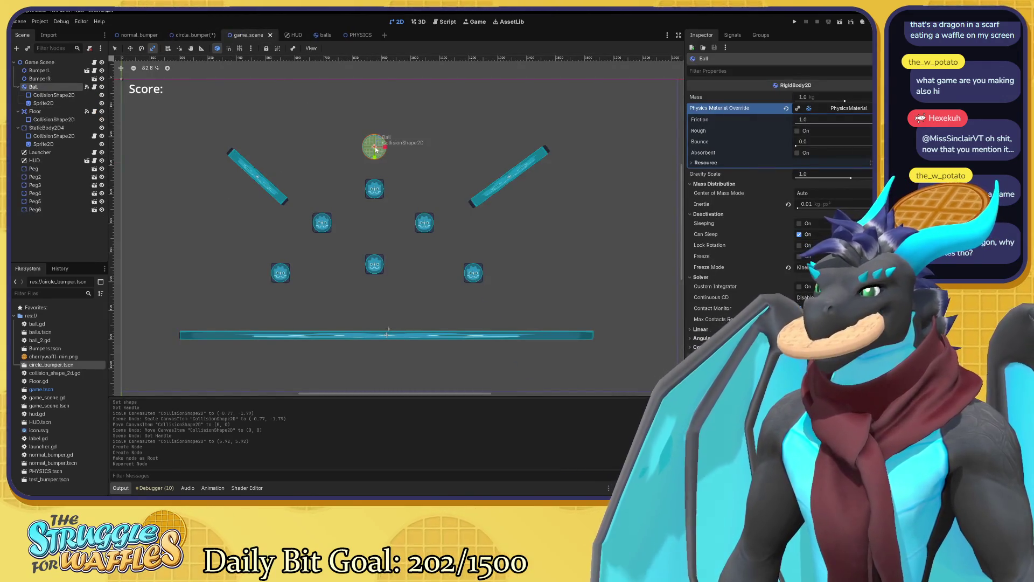
Nudge the Ball slightly upward, save game_scene, and run circle_bumper with F6
{"action": "key", "text": "w"}
{"action": "left_click_drag", "start_coordinate": [376, 150], "coordinate": [377, 128]}
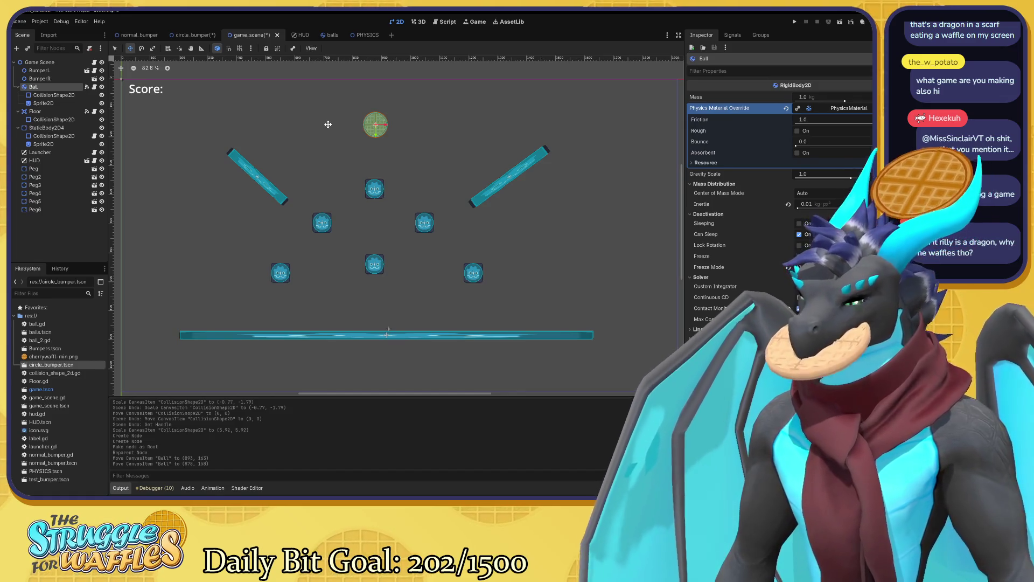
{"action": "key", "text": "ctrl+s"}
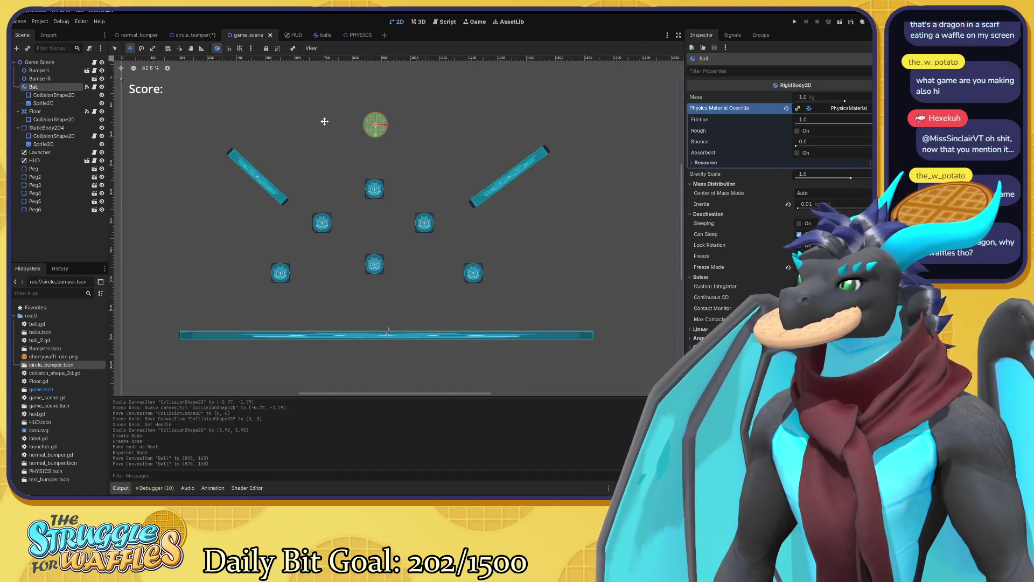
{"action": "left_click", "coordinate": [192, 34]}
{"action": "key", "text": "F6"}
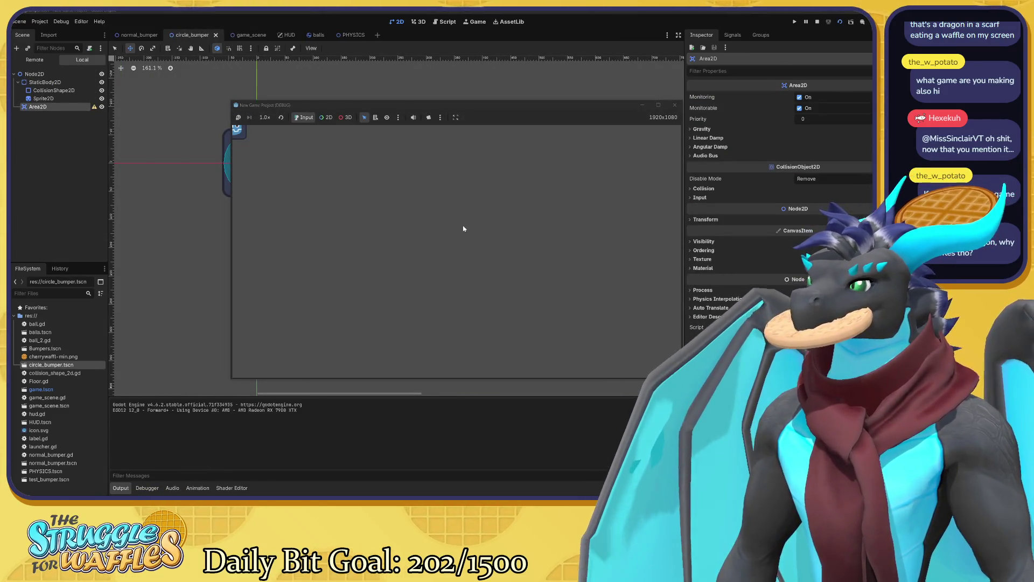
Run game_scene with F6, launch the waffle ball twice with Space, then close the game
{"action": "left_click", "coordinate": [675, 105]}
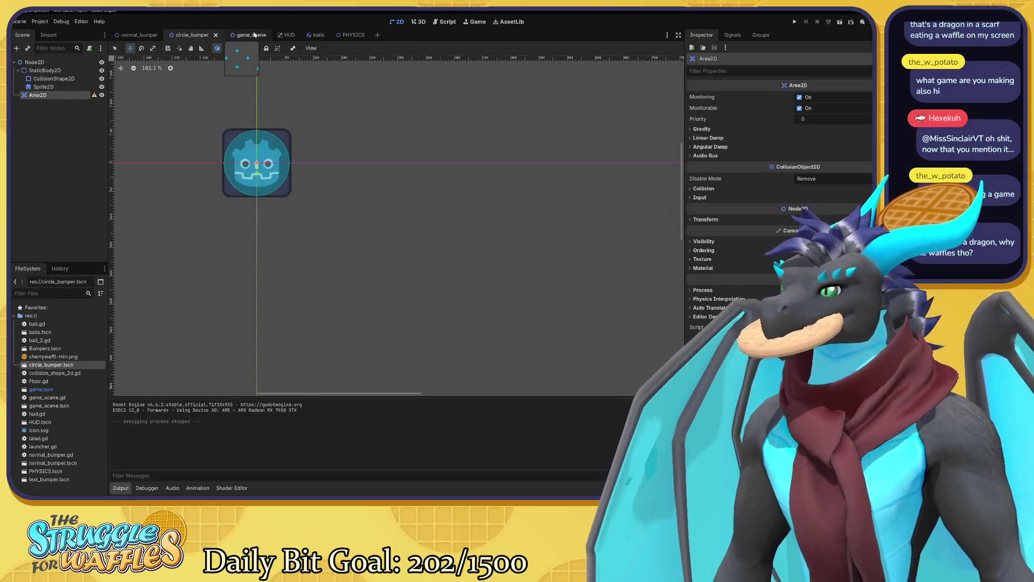
{"action": "left_click", "coordinate": [254, 34]}
{"action": "key", "text": "F6"}
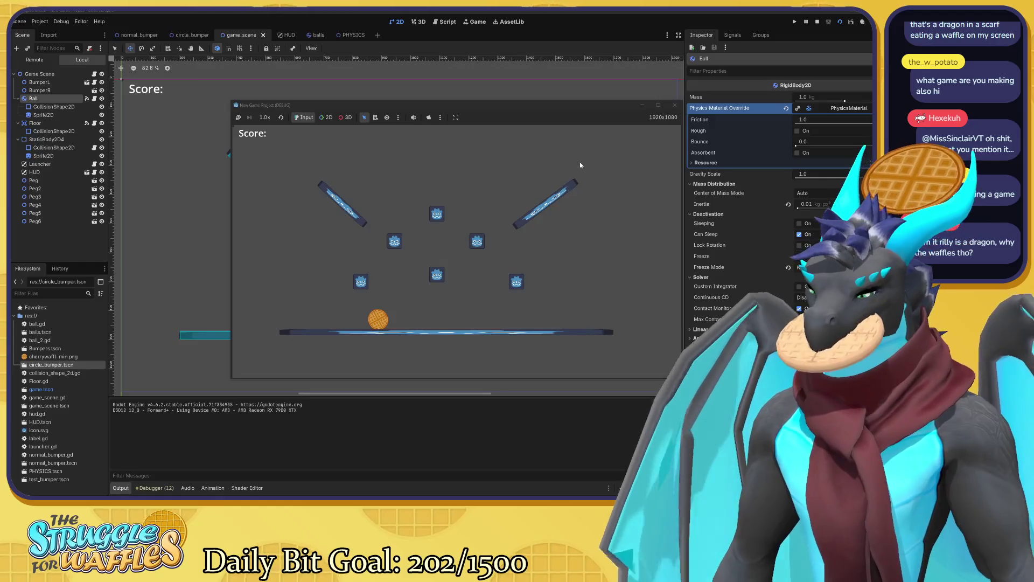
{"action": "key", "text": "space"}
{"action": "key", "text": "space"}
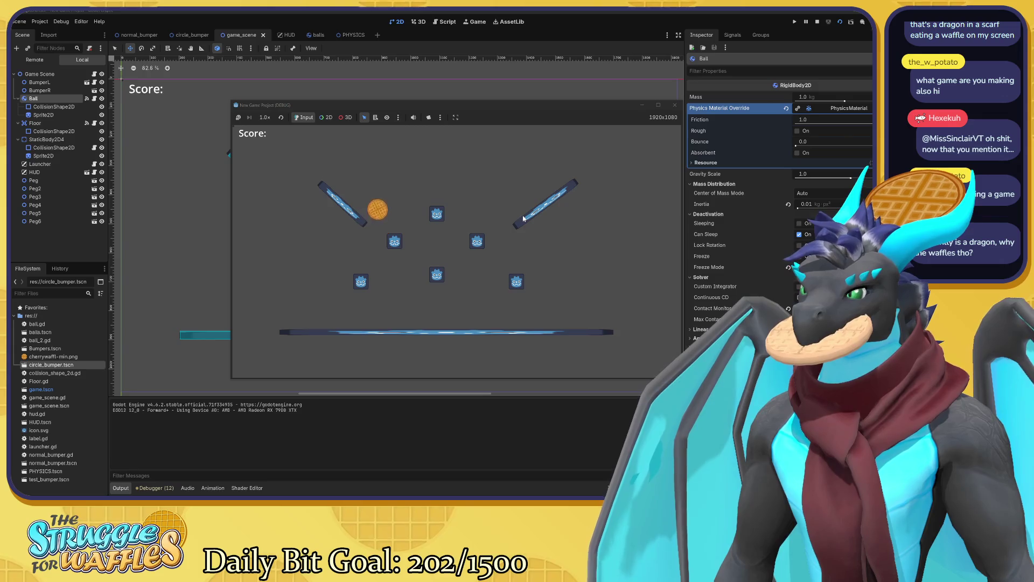
{"action": "key", "text": "space"}
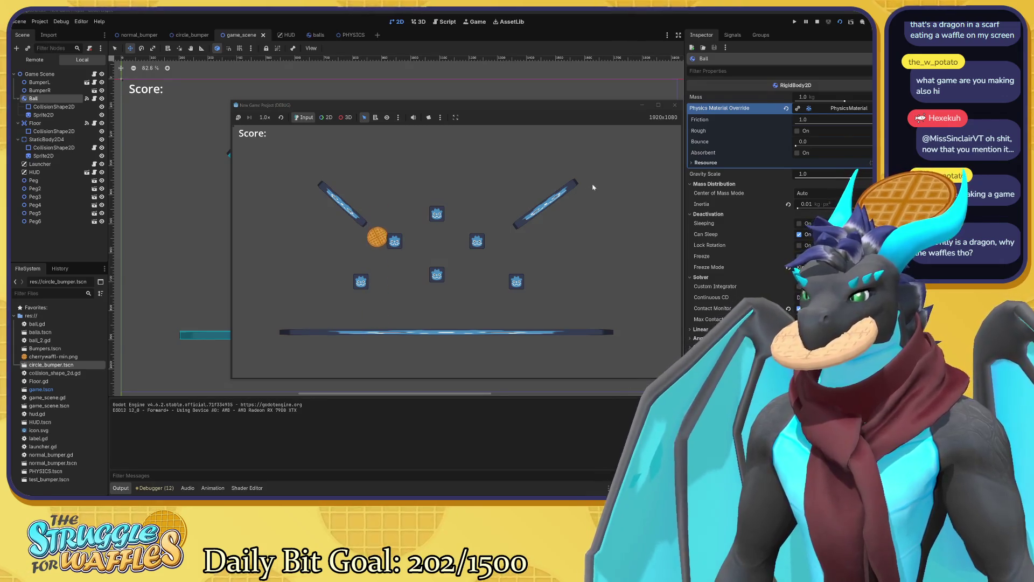
{"action": "left_click", "coordinate": [675, 108]}
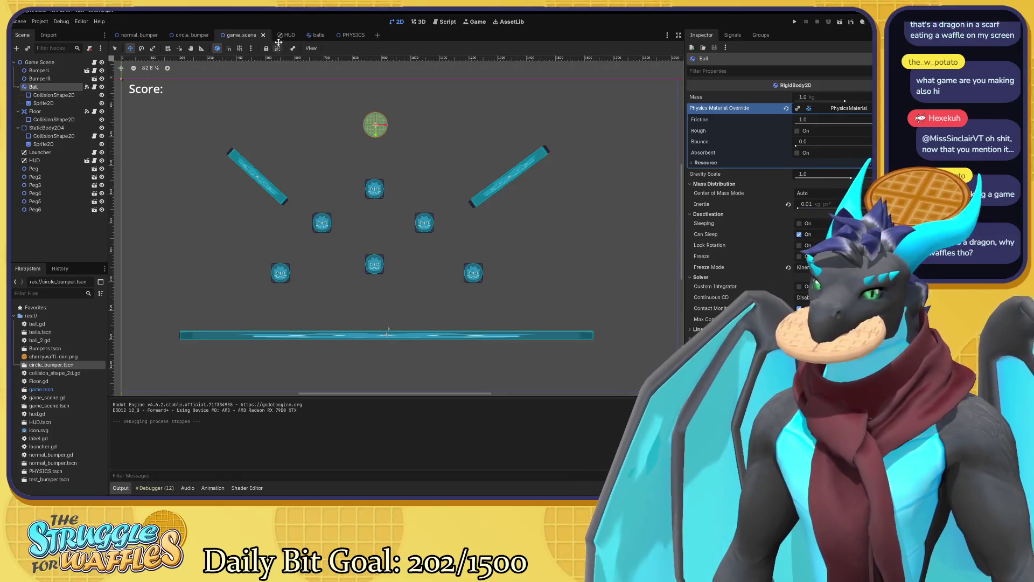
Compare circle_bumper against normal_bumper, then start adding a node under circle_bumper's Area2D
{"action": "left_click", "coordinate": [192, 35]}
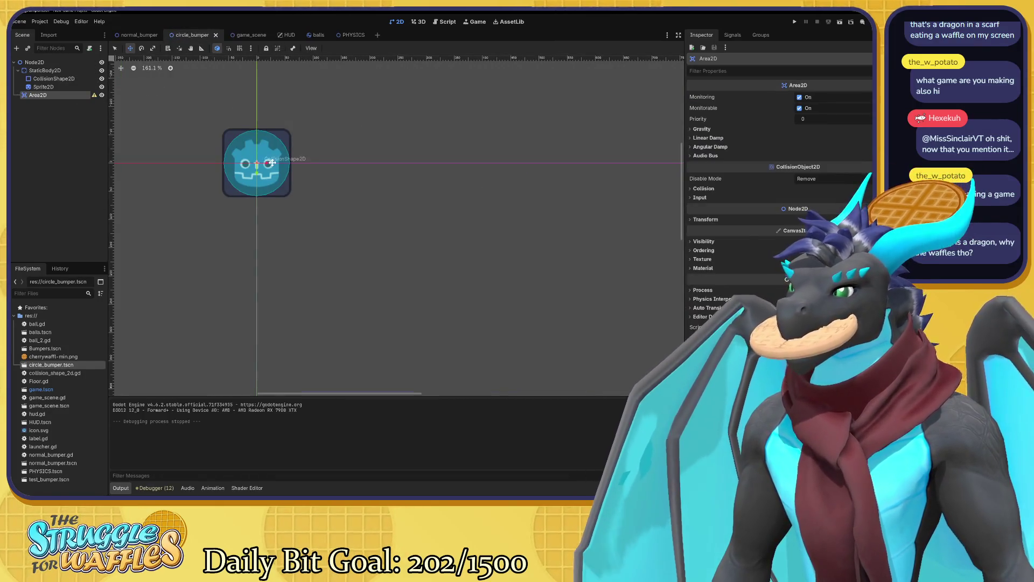
{"action": "scroll", "coordinate": [387, 200], "scroll_direction": "up", "scroll_amount": 3}
{"action": "left_click", "coordinate": [139, 34]}
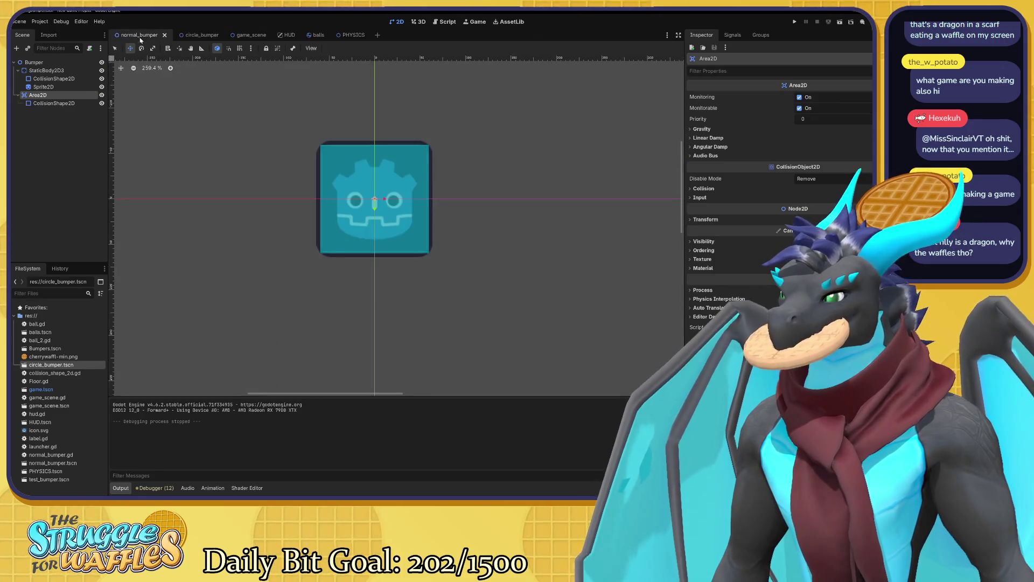
{"action": "left_click", "coordinate": [199, 35]}
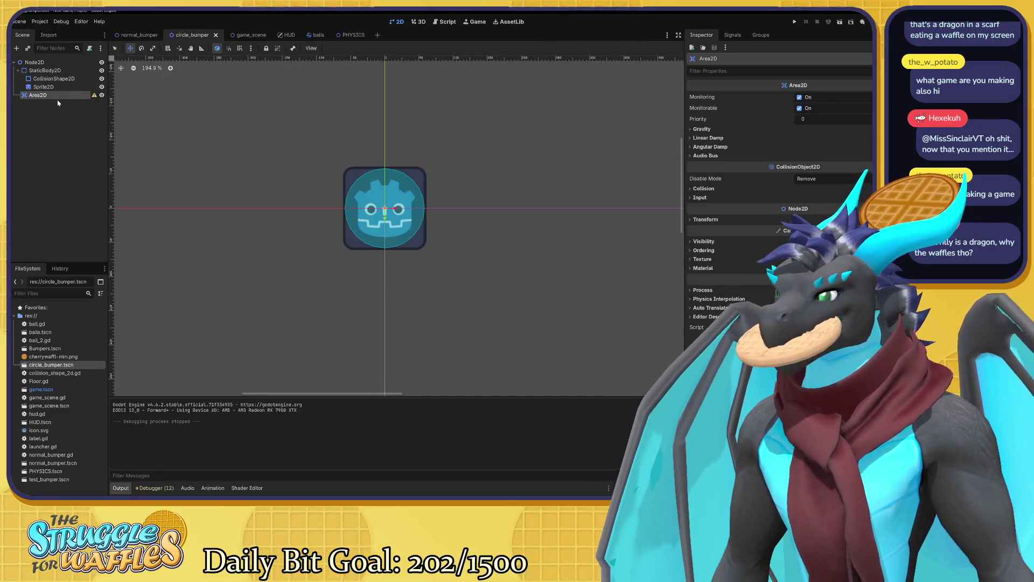
{"action": "key", "text": "ctrl+a"}
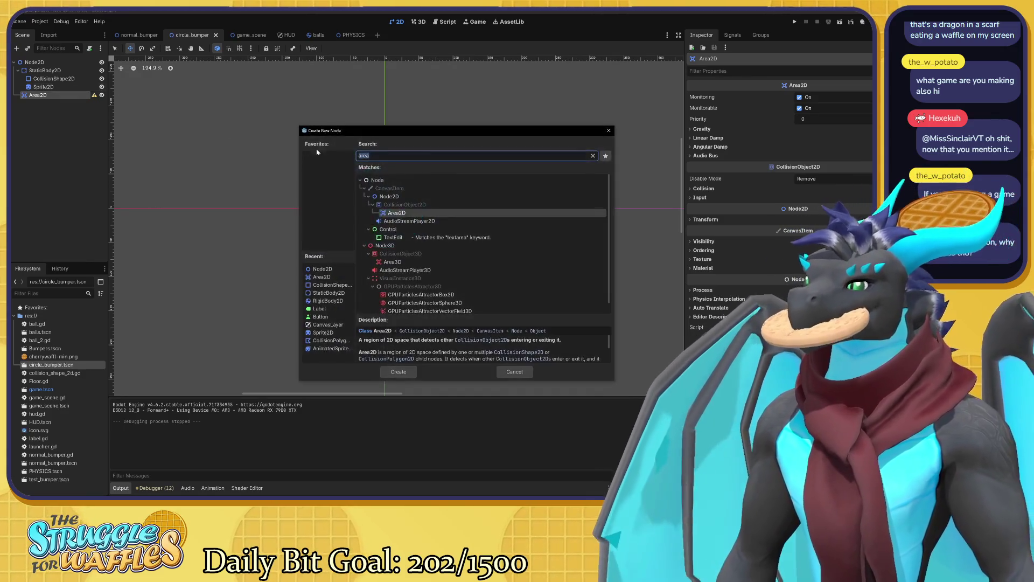
Create a CollisionShape2D under Area2D and assign it a new CircleShape2D shape
{"action": "type", "text": "col"}
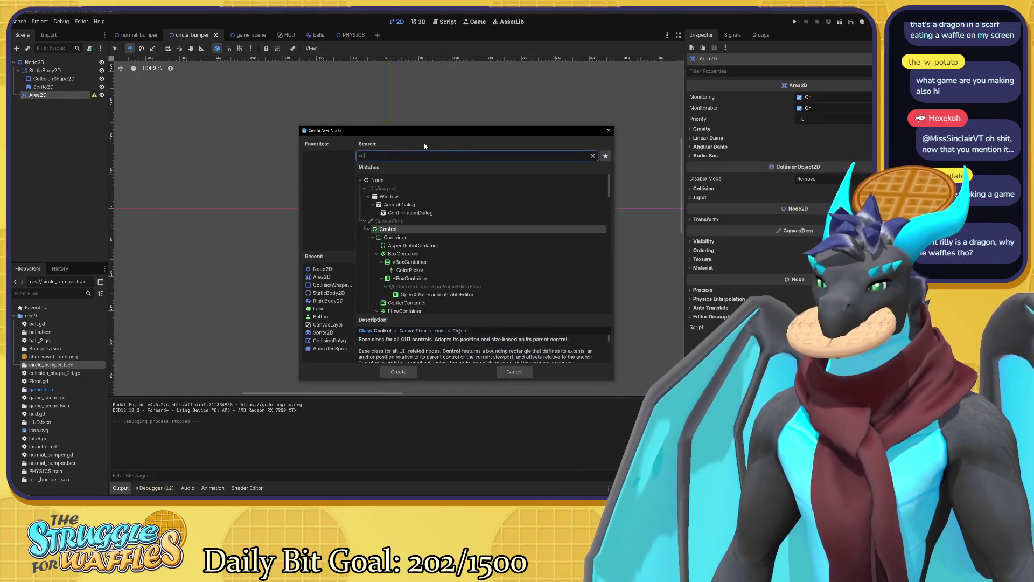
{"action": "type", "text": "l"}
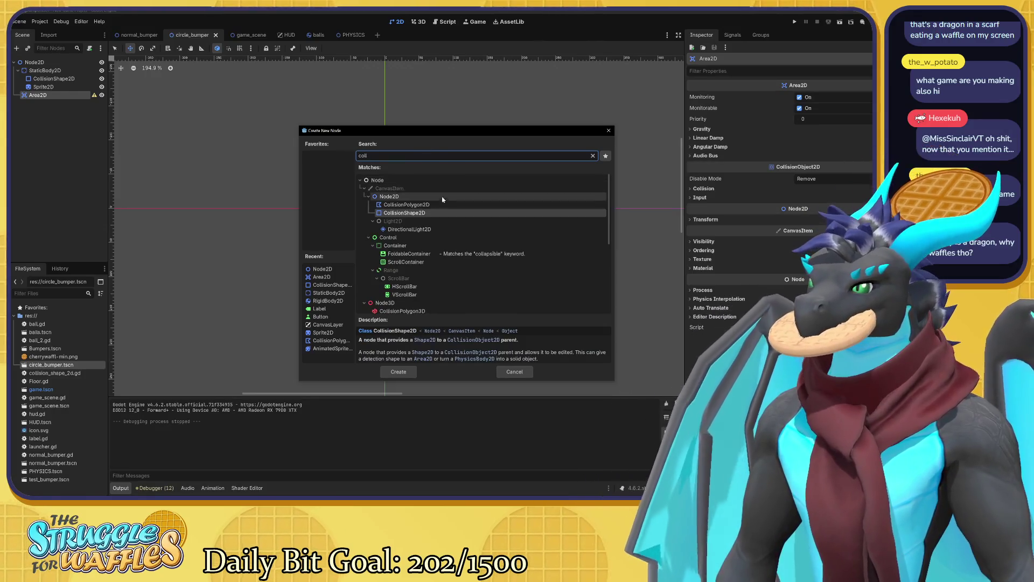
{"action": "left_click", "coordinate": [445, 212]}
{"action": "left_click", "coordinate": [399, 372]}
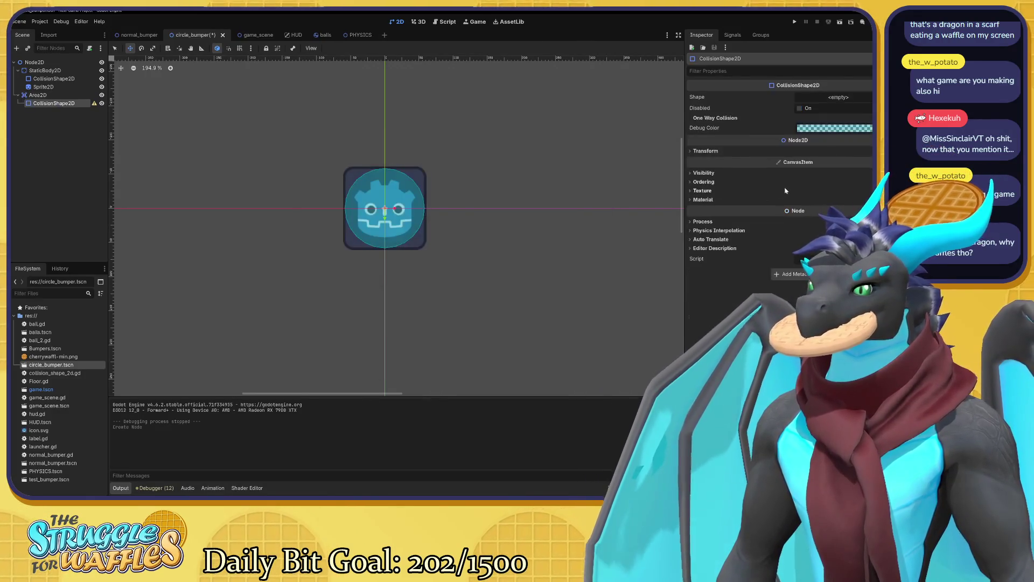
{"action": "left_click", "coordinate": [838, 97]}
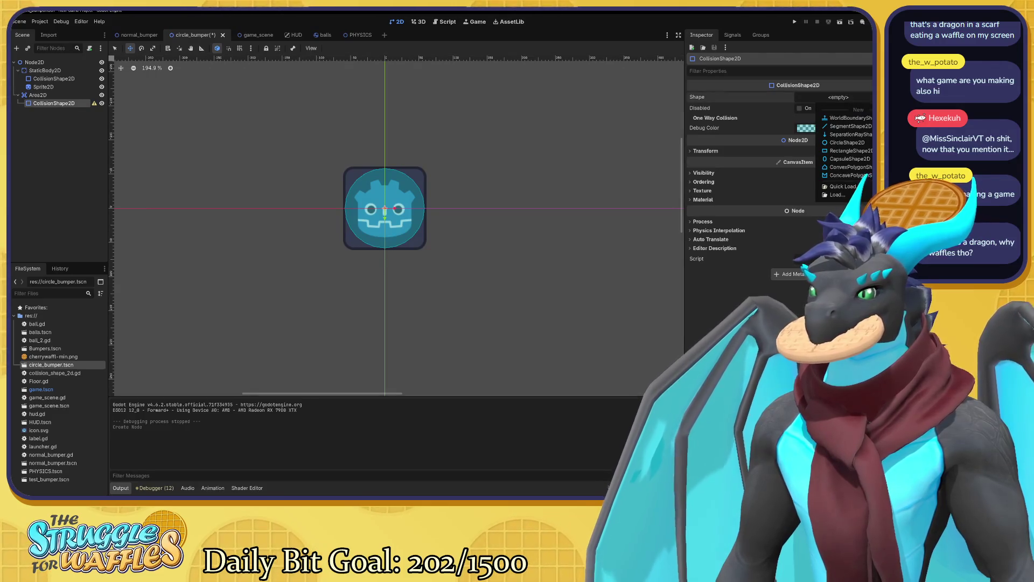
{"action": "left_click", "coordinate": [848, 142]}
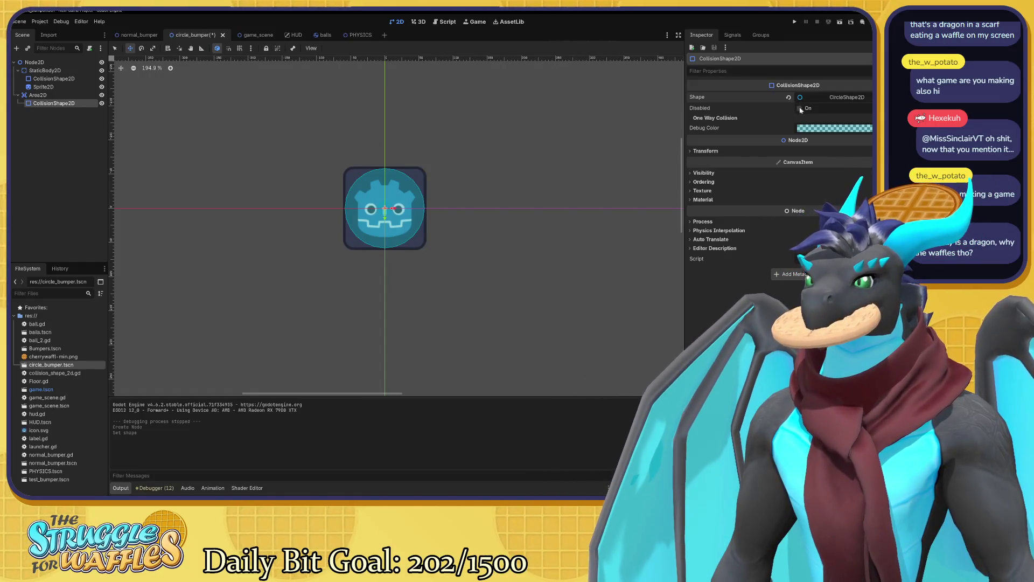
Scale the Area2D collision circle to cover the round bumper, save, and return to game_scene
{"action": "key", "text": "s"}
{"action": "left_click_drag", "start_coordinate": [449, 260], "coordinate": [557, 339]}
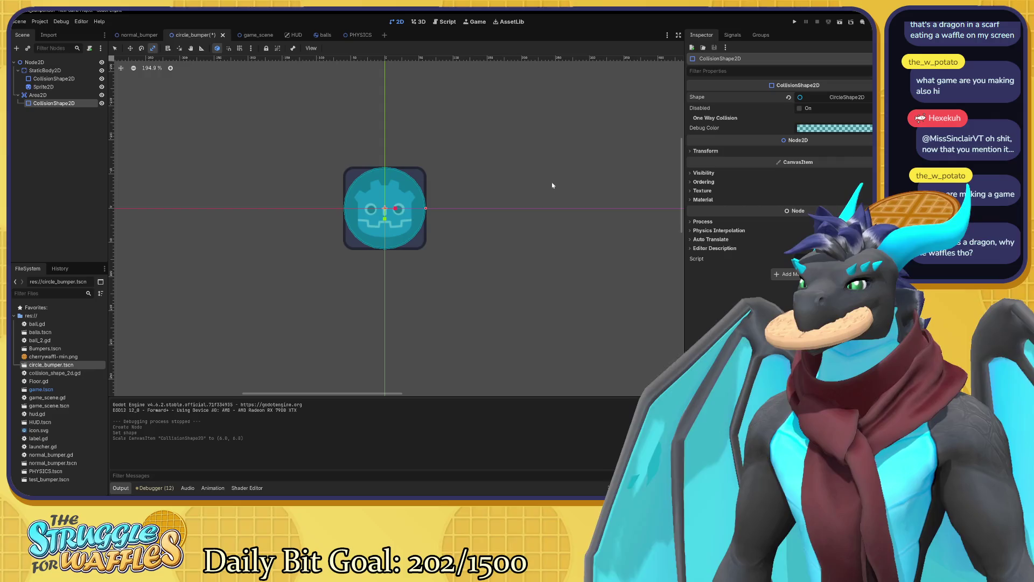
{"action": "key", "text": "ctrl+s"}
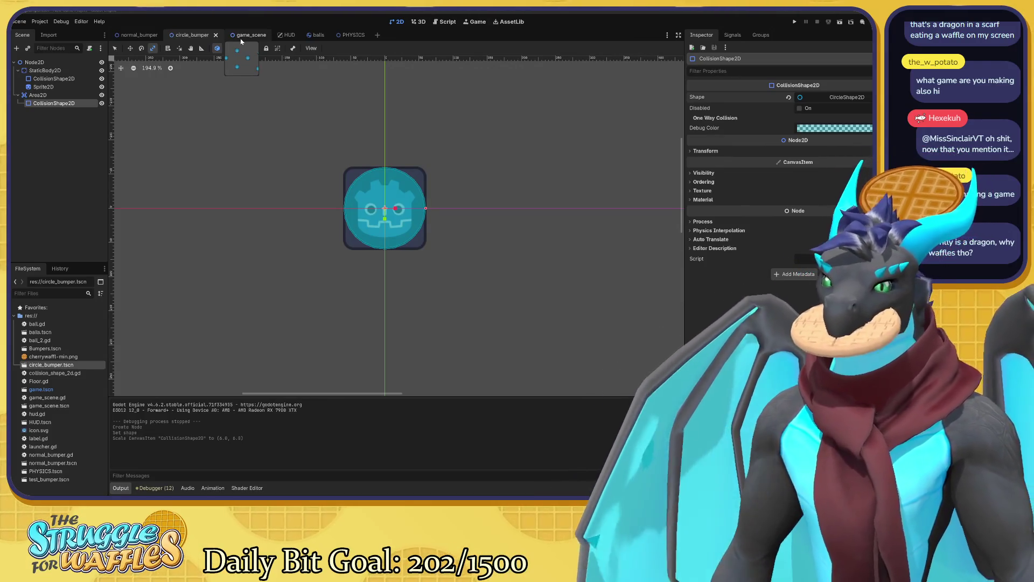
{"action": "left_click", "coordinate": [242, 41]}
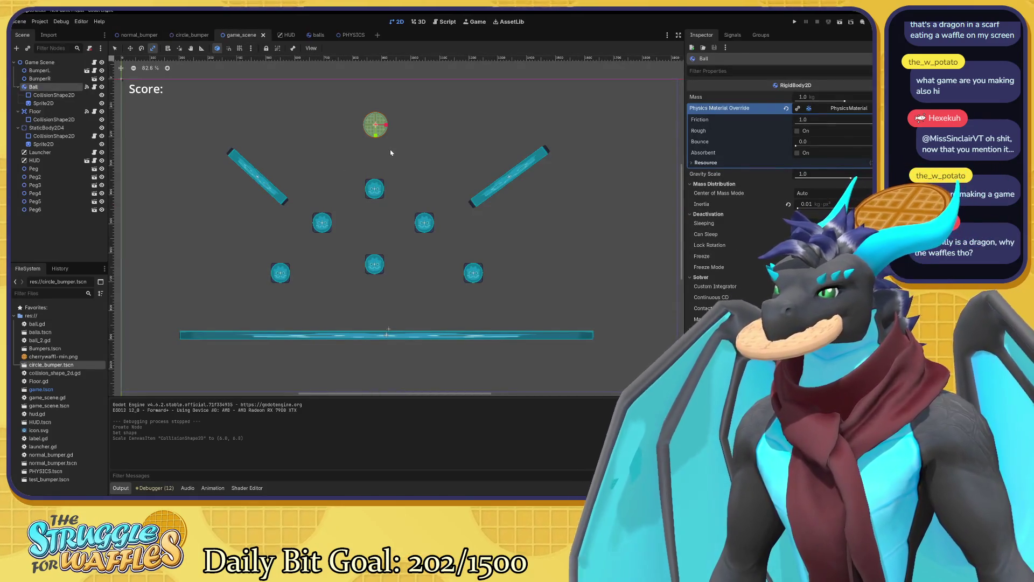
Survey the board's bumpers, floor bar, ball and flippers, then open the normal_bumper scene
{"action": "scroll", "coordinate": [375, 191], "scroll_direction": "up", "scroll_amount": 8}
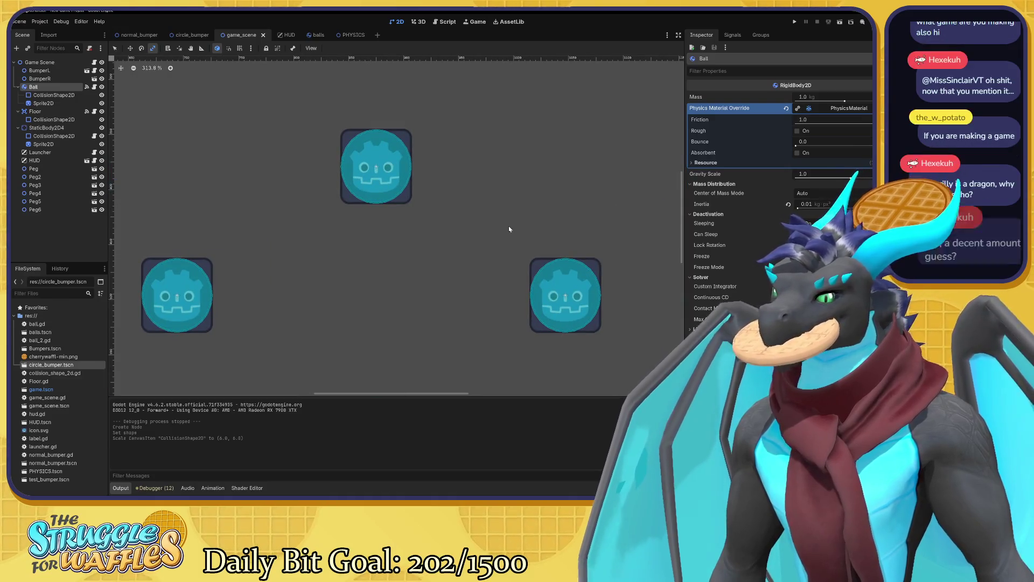
{"action": "scroll", "coordinate": [558, 221], "scroll_direction": "down", "scroll_amount": 5}
{"action": "left_click_drag", "start_coordinate": [559, 219], "coordinate": [382, 216]}
{"action": "left_click_drag", "start_coordinate": [396, 280], "coordinate": [397, 166]}
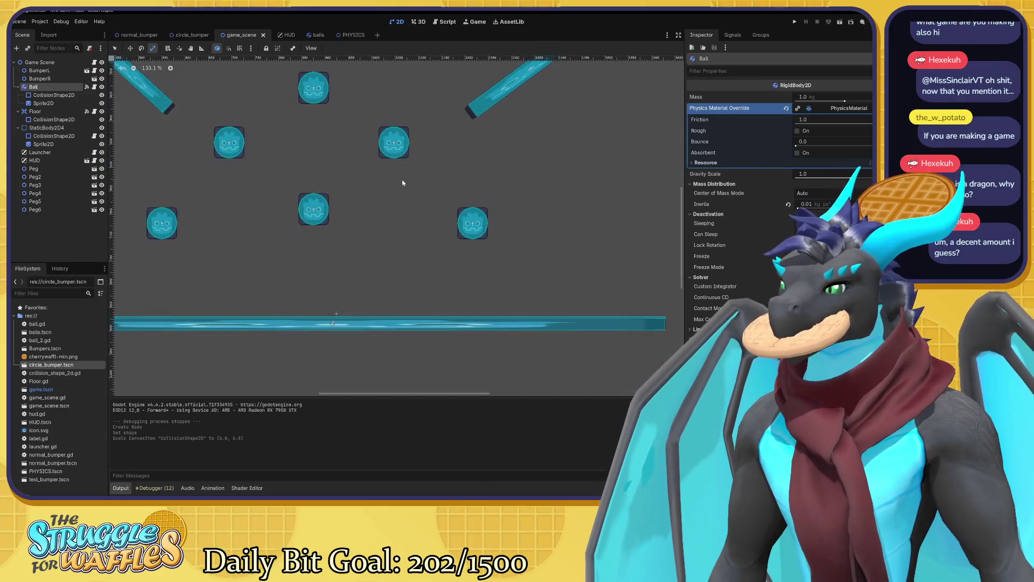
{"action": "mouse_move", "coordinate": [443, 246]}
{"action": "left_mouse_down"}
{"action": "mouse_move", "coordinate": [460, 208]}
{"action": "mouse_move", "coordinate": [501, 190]}
{"action": "mouse_move", "coordinate": [644, 195]}
{"action": "left_mouse_up"}
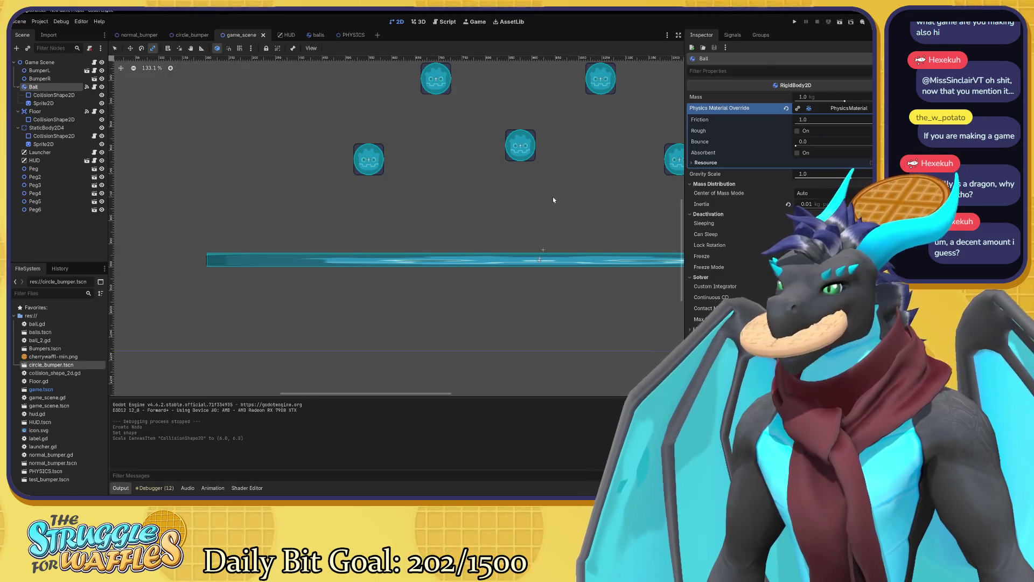
{"action": "mouse_move", "coordinate": [549, 201]}
{"action": "left_mouse_down"}
{"action": "mouse_move", "coordinate": [490, 276]}
{"action": "mouse_move", "coordinate": [481, 317]}
{"action": "left_mouse_up"}
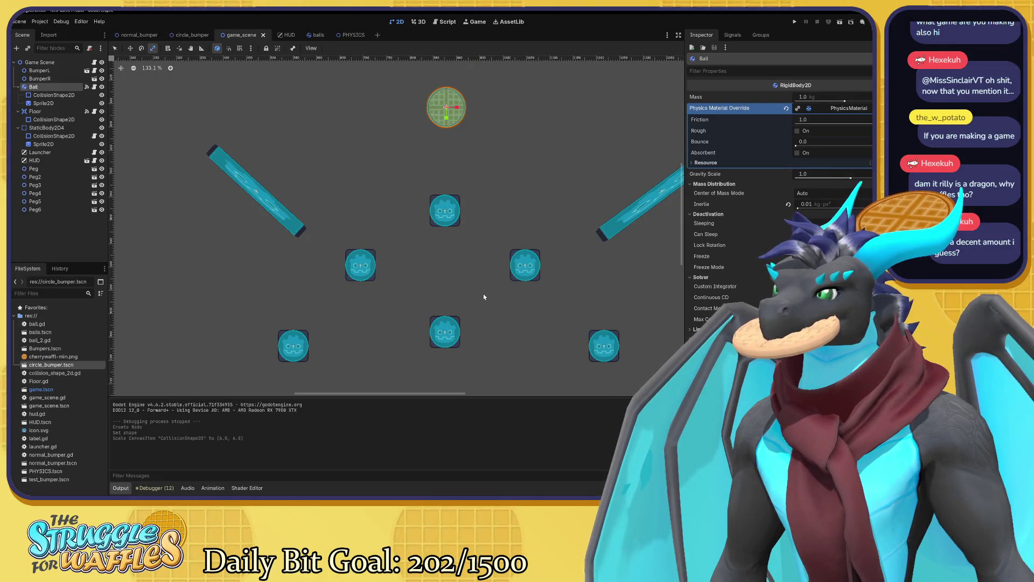
{"action": "scroll", "coordinate": [484, 301], "scroll_direction": "down", "scroll_amount": 1}
{"action": "left_click", "coordinate": [136, 35]}
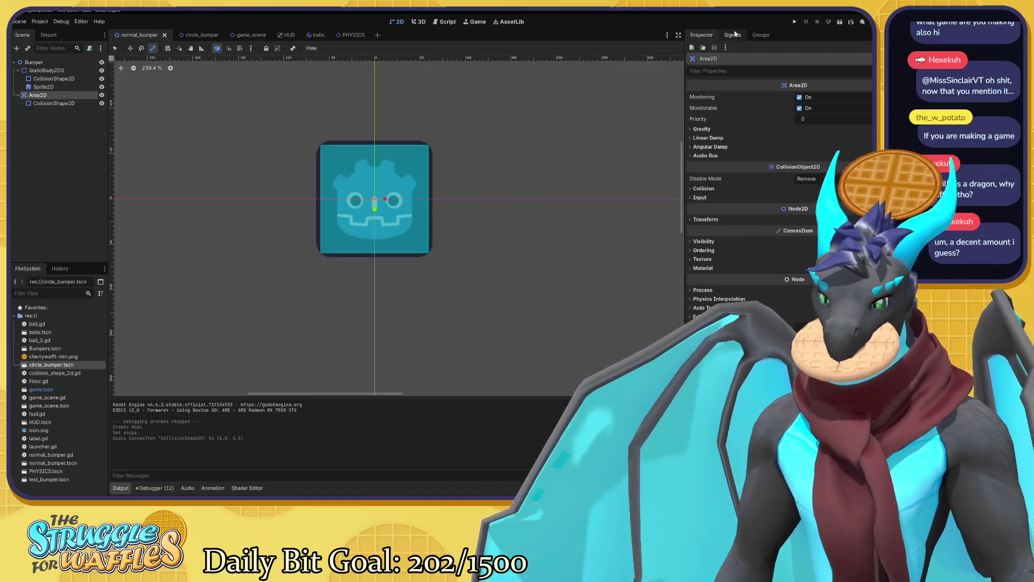
Begin connecting the Area2D body_exited signal, cancel it, and return to game_scene
{"action": "left_click", "coordinate": [733, 34]}
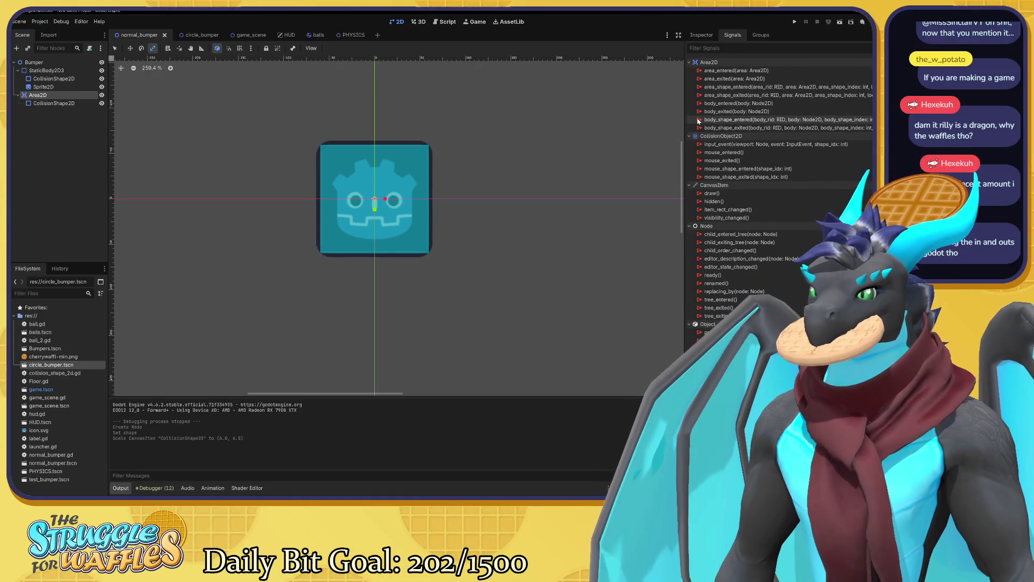
{"action": "mouse_move", "coordinate": [699, 122]}
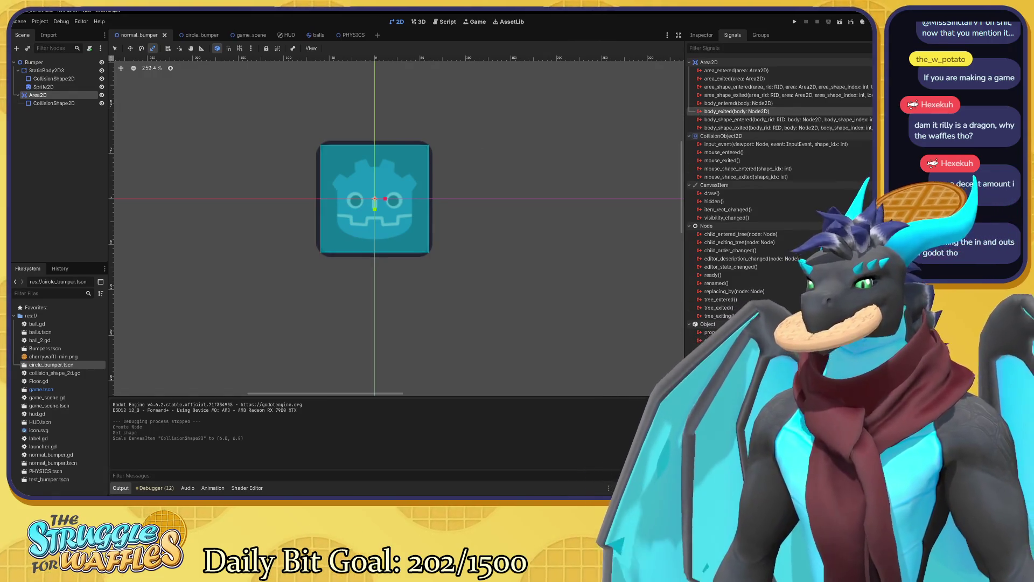
{"action": "key", "text": "Return"}
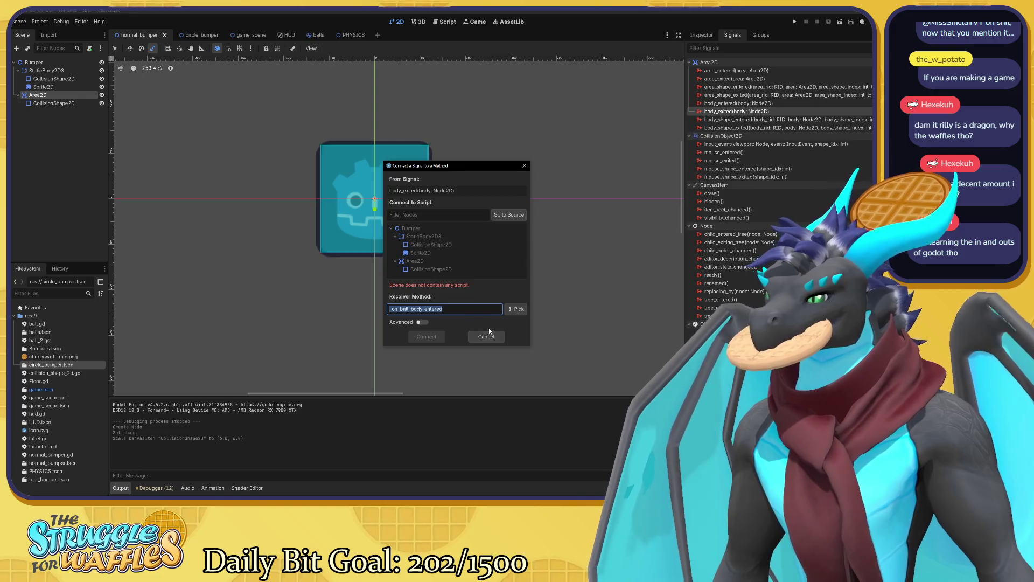
{"action": "left_click", "coordinate": [489, 335]}
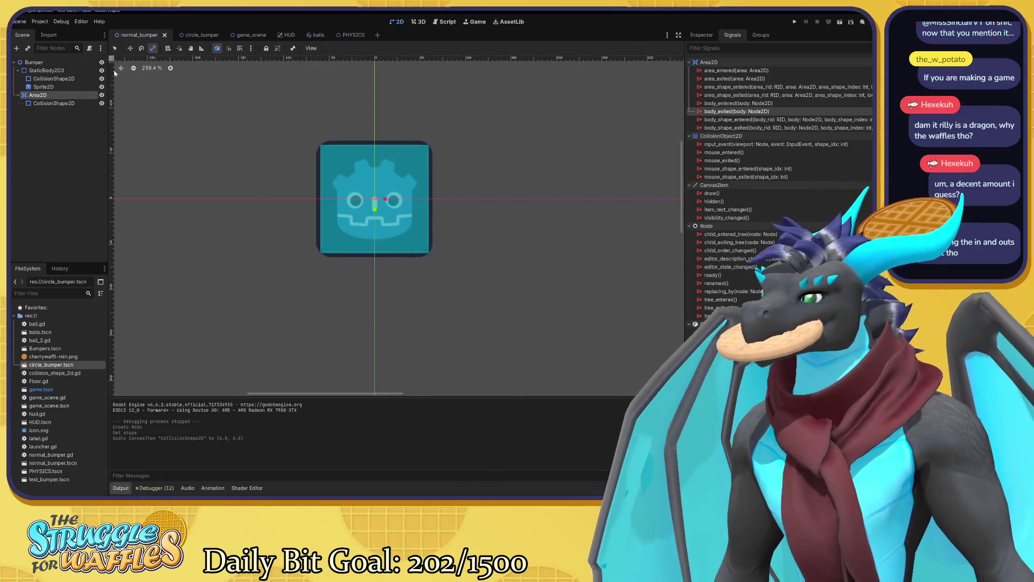
{"action": "left_click", "coordinate": [238, 33]}
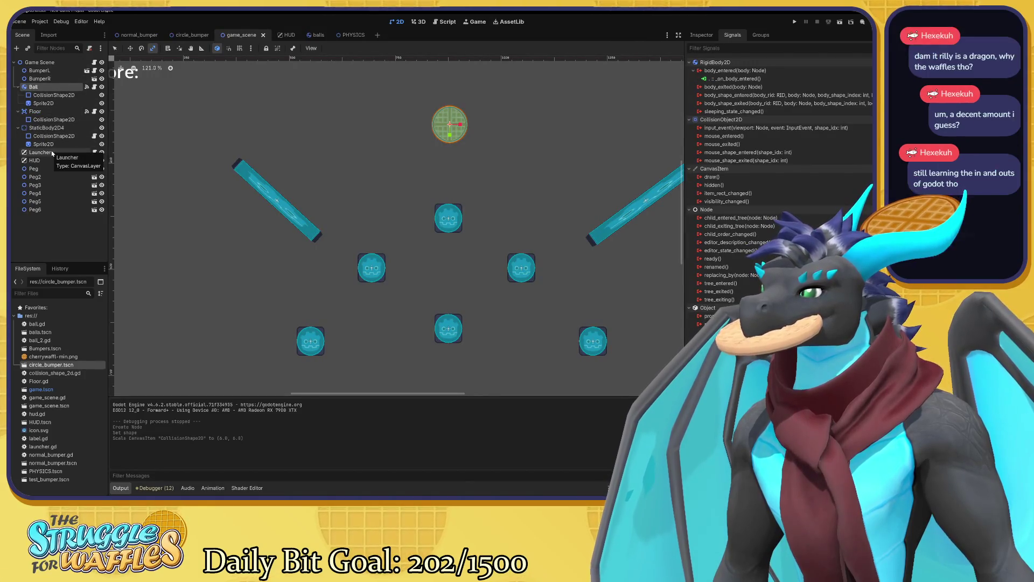
{"action": "left_click", "coordinate": [56, 171]}
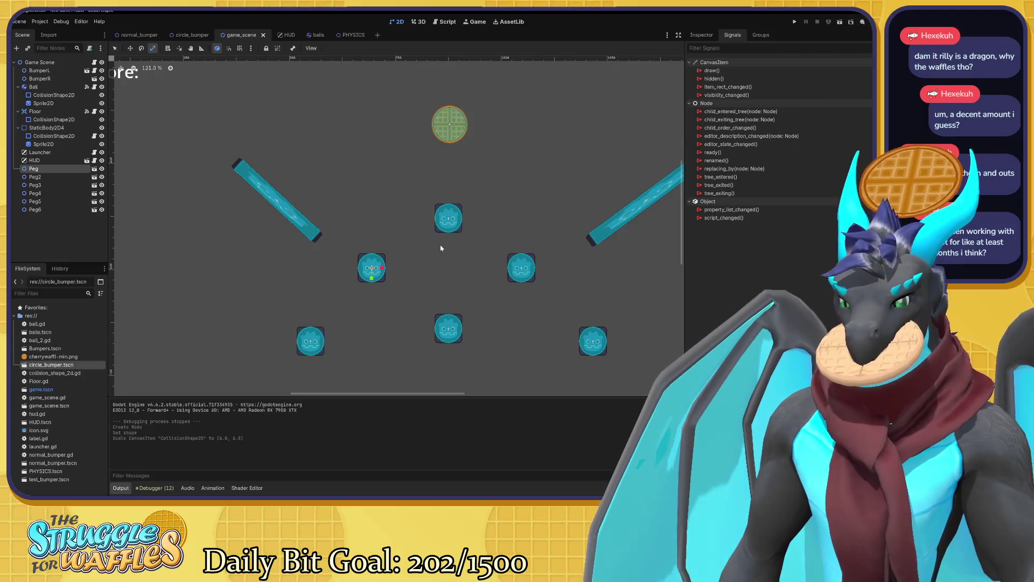
Pan and zoom around the whole pinball board, then go back to the normal_bumper scene
{"action": "left_click_drag", "start_coordinate": [441, 248], "coordinate": [373, 245]}
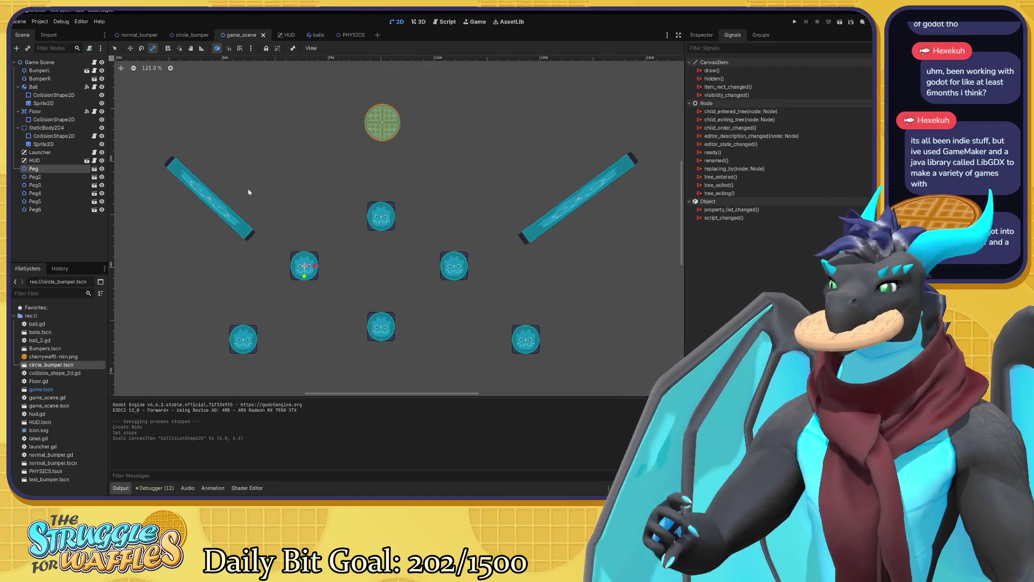
{"action": "scroll", "coordinate": [395, 114], "scroll_direction": "up", "scroll_amount": 5}
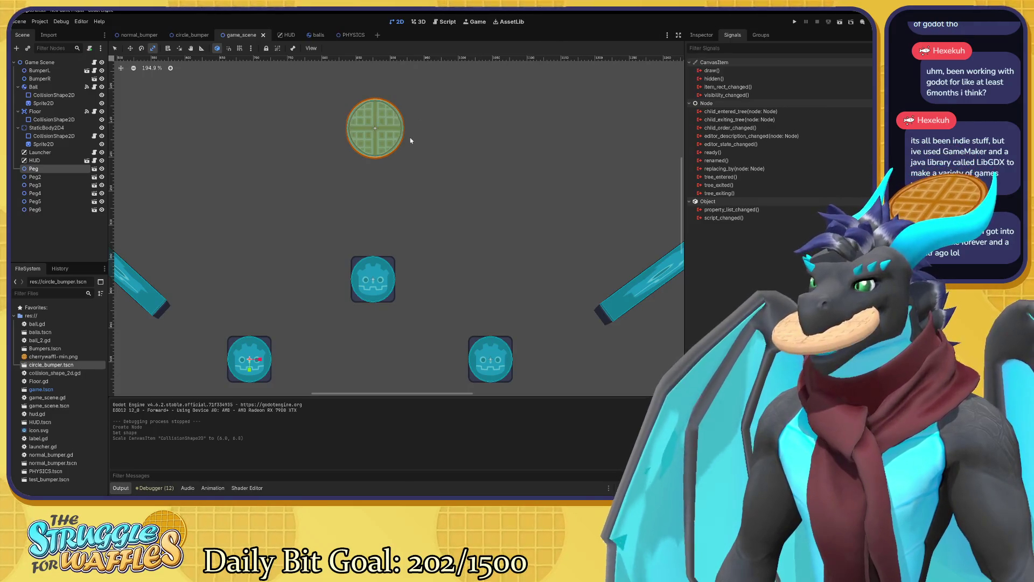
{"action": "scroll", "coordinate": [410, 140], "scroll_direction": "up", "scroll_amount": 4}
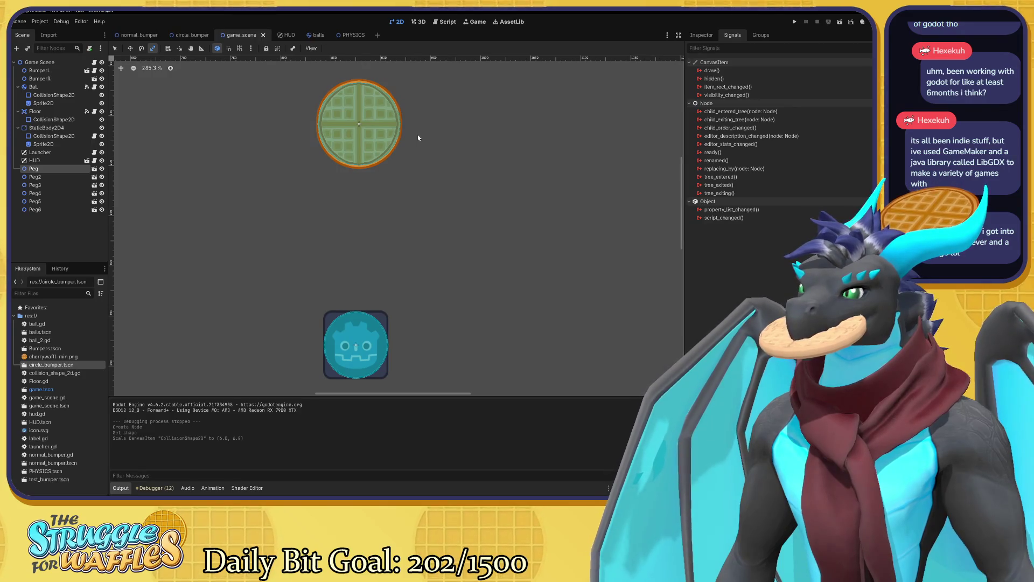
{"action": "scroll", "coordinate": [418, 138], "scroll_direction": "down", "scroll_amount": 8}
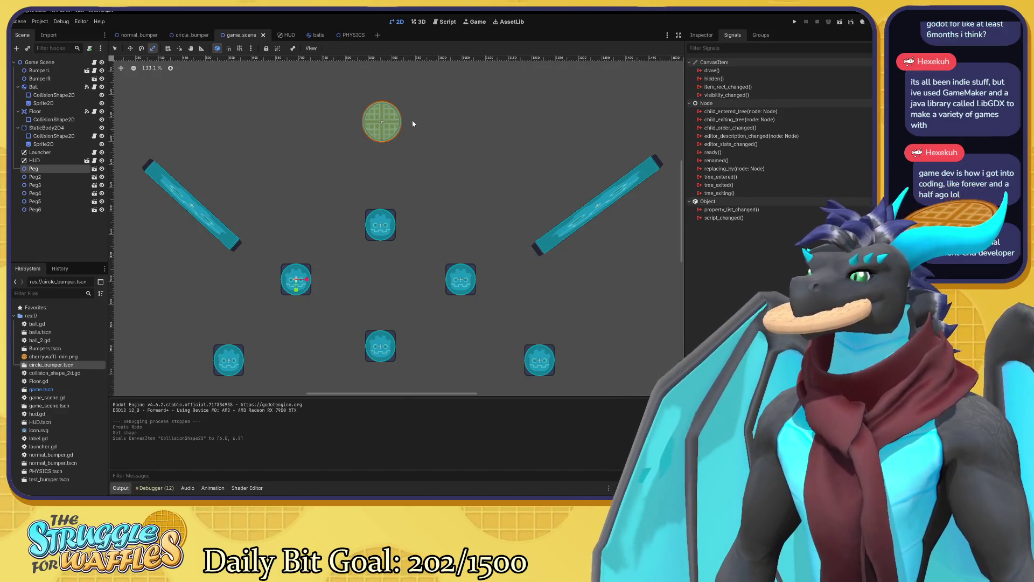
{"action": "scroll", "coordinate": [439, 137], "scroll_direction": "down", "scroll_amount": 3}
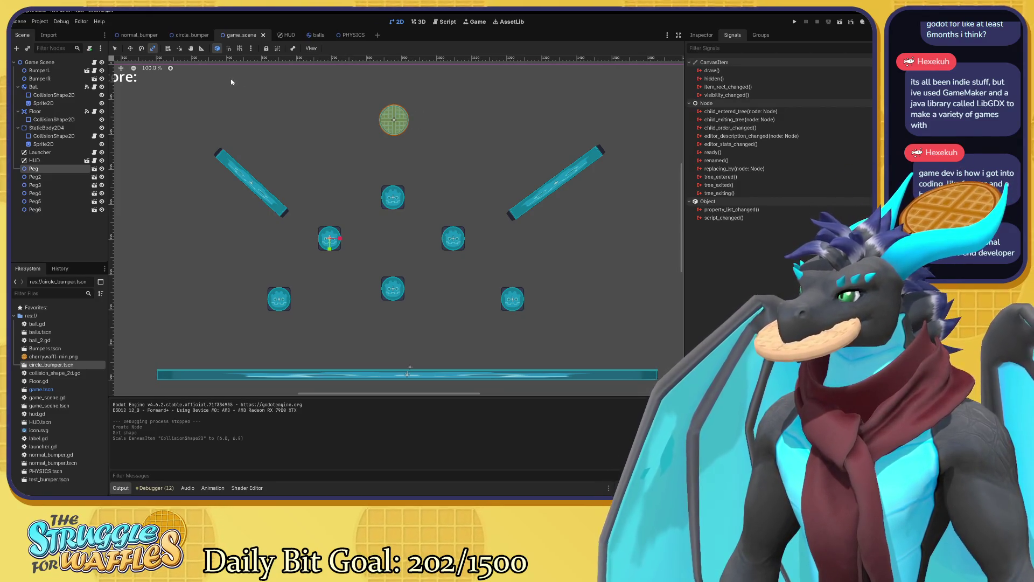
{"action": "left_click", "coordinate": [126, 36]}
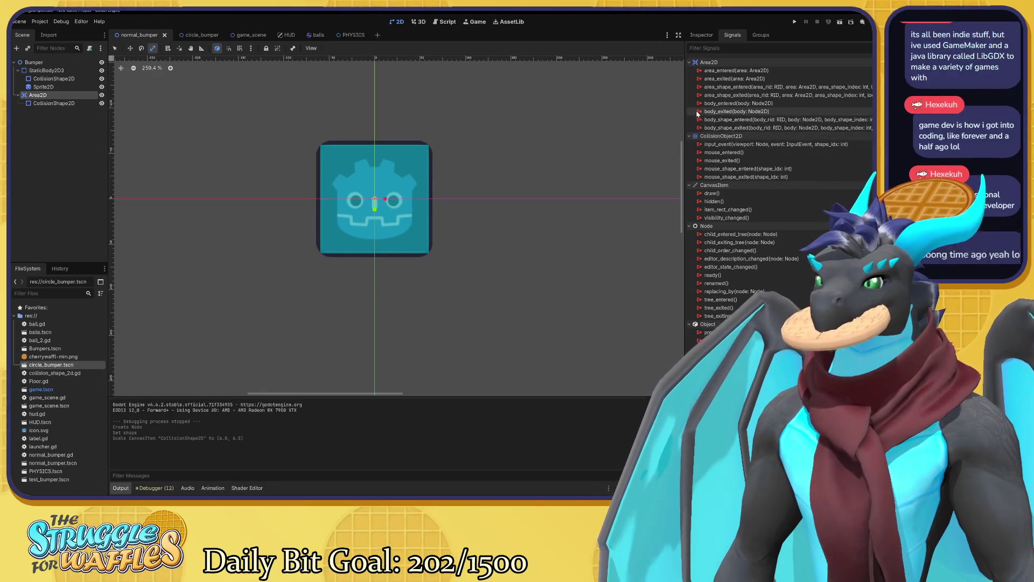
Try connecting body_entered to the Bumper root, then cancel since no script exists
{"action": "mouse_move", "coordinate": [702, 106]}
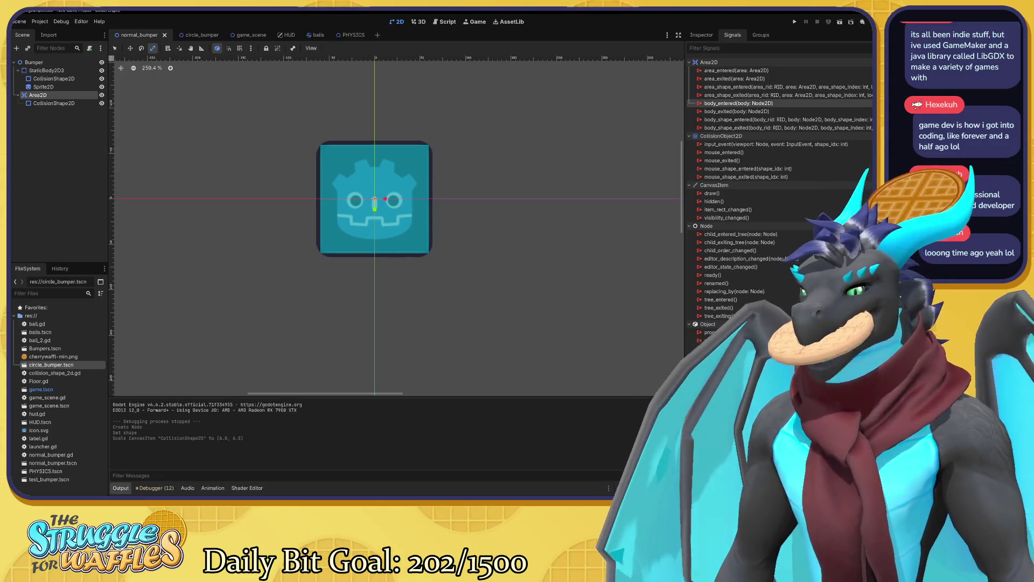
{"action": "double_click", "coordinate": [737, 103]}
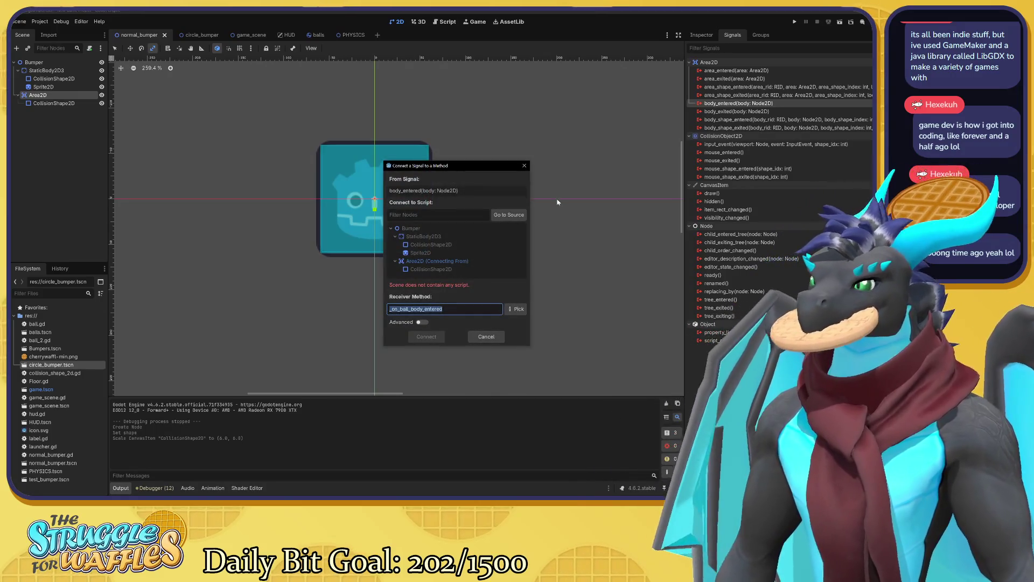
{"action": "left_click", "coordinate": [489, 228]}
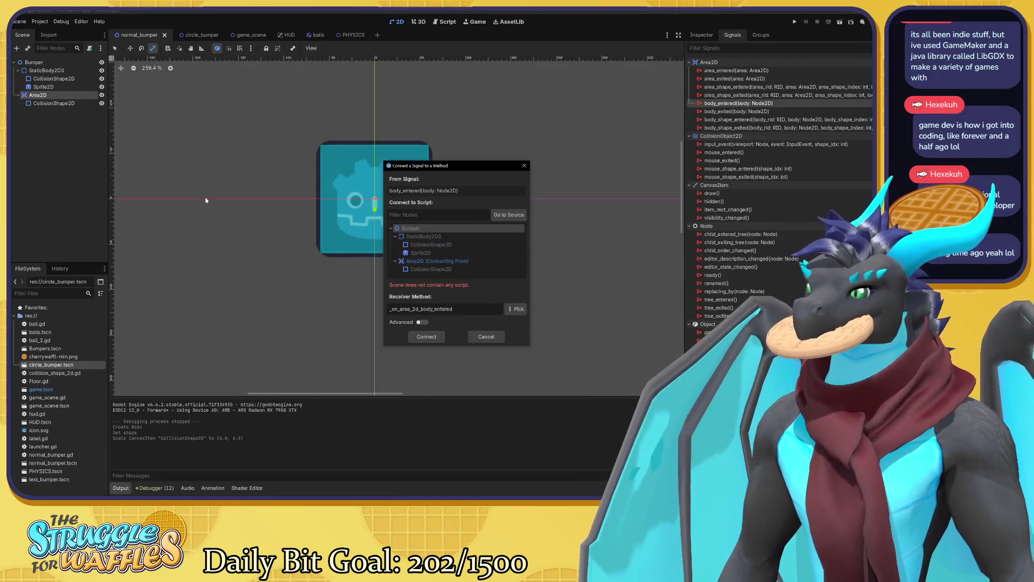
{"action": "left_click", "coordinate": [486, 336]}
Attach the existing res://normal_bumper.gd script to the Bumper root node
{"action": "left_click", "coordinate": [59, 62]}
{"action": "left_click", "coordinate": [89, 49]}
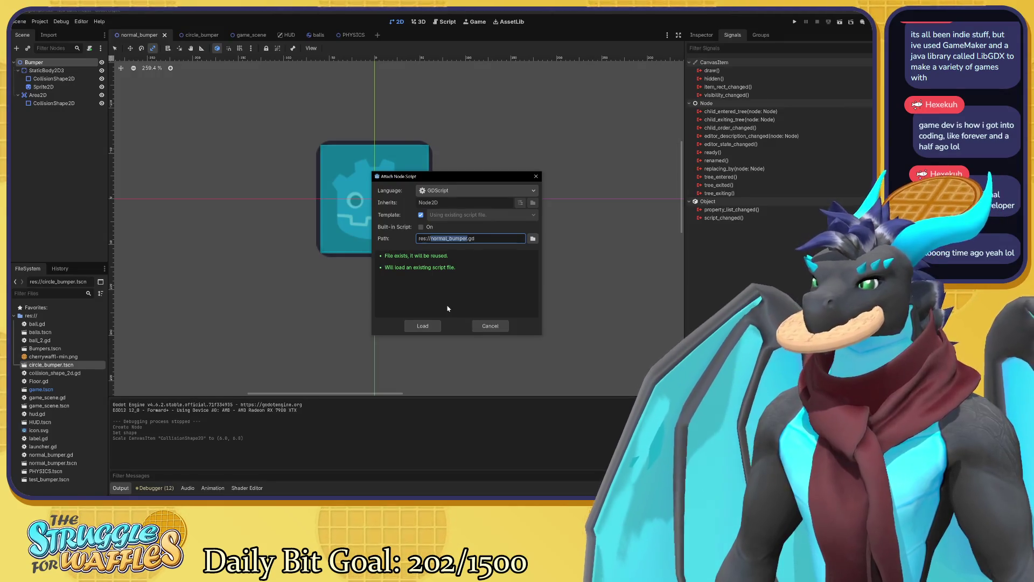
{"action": "left_click", "coordinate": [421, 327]}
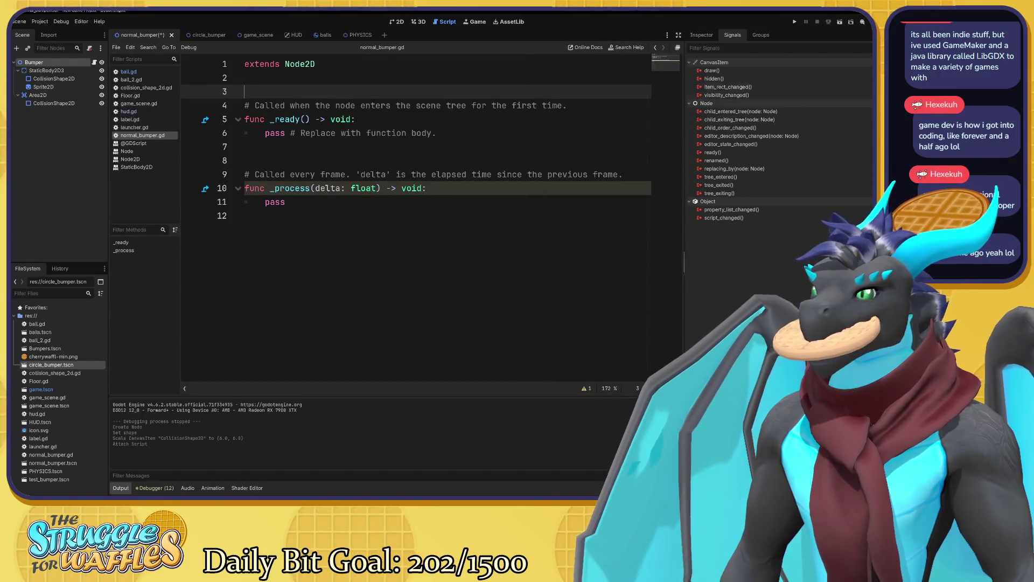
Connect the Area2D's body_entered signal to a new handler in normal_bumper.gd
{"action": "left_click", "coordinate": [81, 94]}
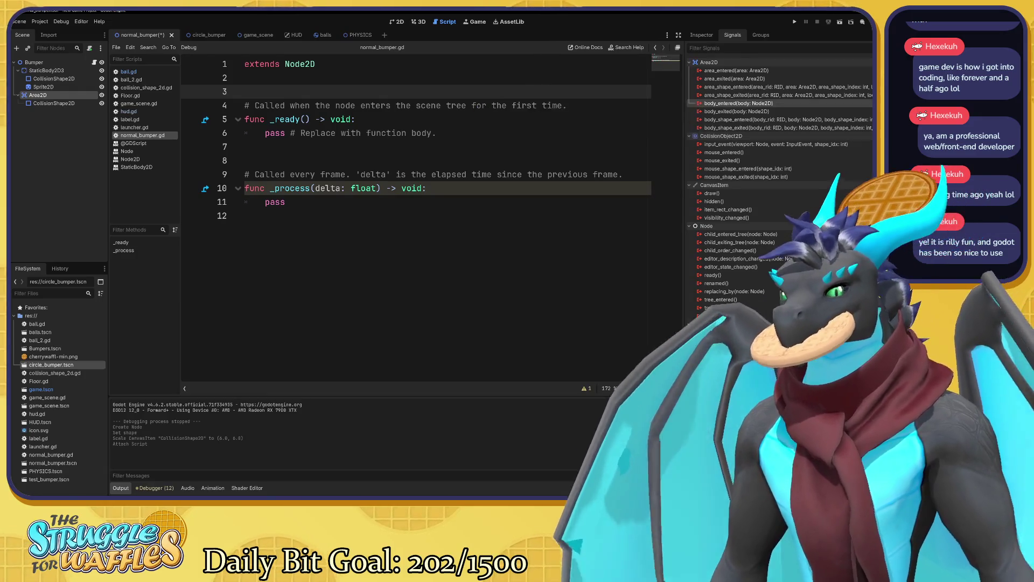
{"action": "double_click", "coordinate": [736, 103]}
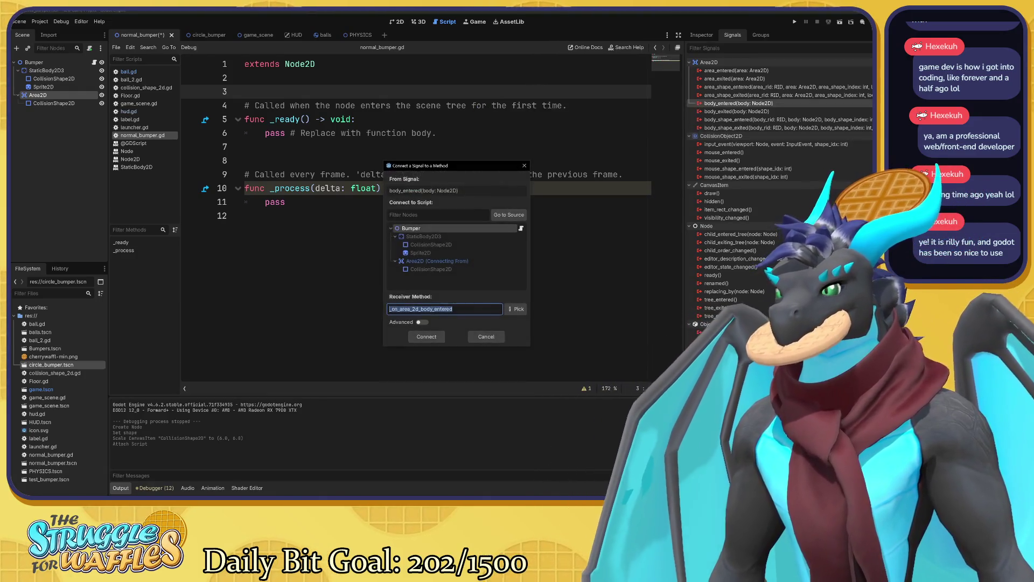
{"action": "left_click", "coordinate": [443, 337]}
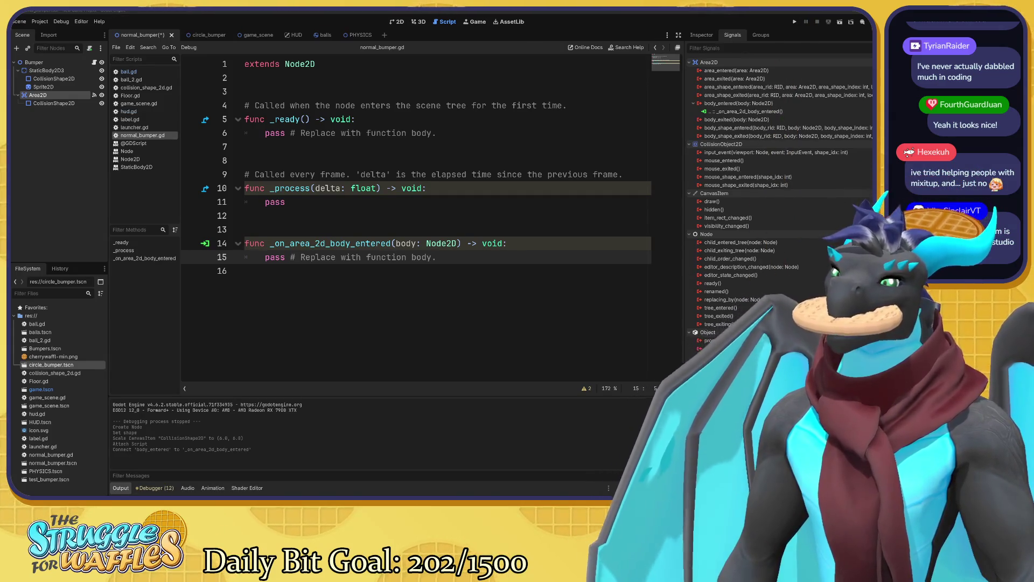
Place the cursor at the end of the _process function header in normal_bumper.gd
{"action": "left_click", "coordinate": [428, 188]}
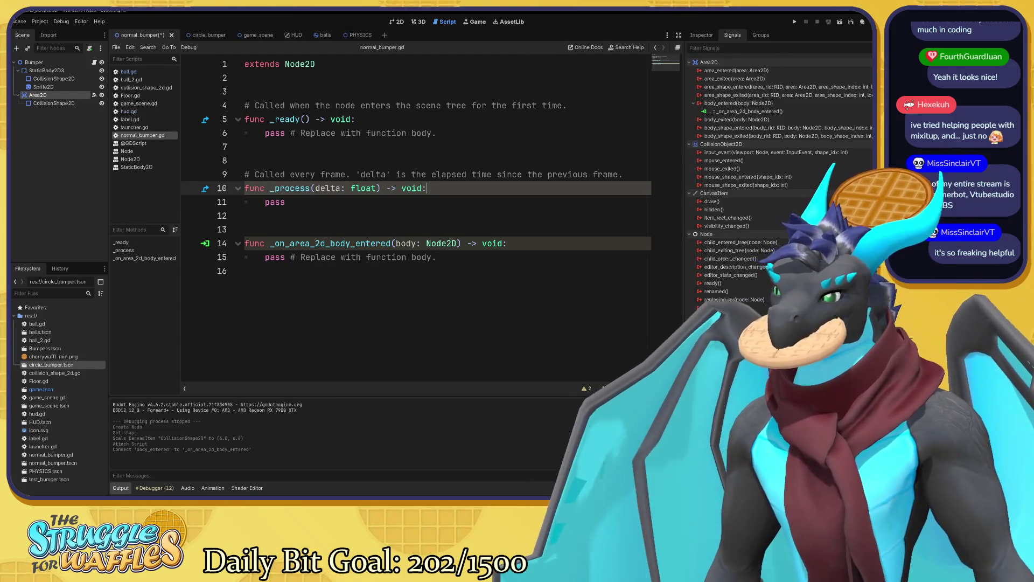
Add two blank lines inside the body_entered handler, save normal_bumper.gd, and reopen game_scene
{"action": "left_click", "coordinate": [509, 243]}
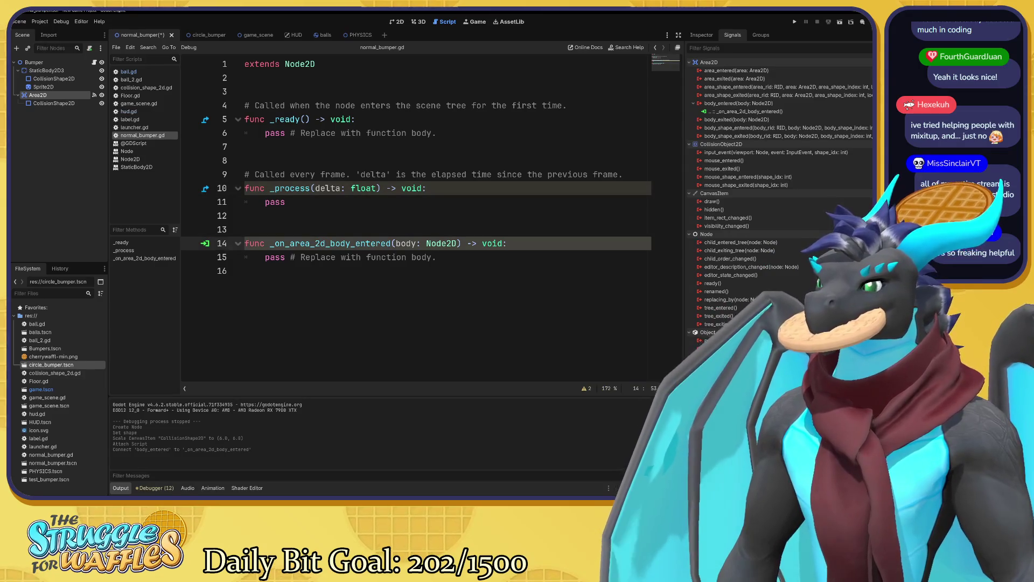
{"action": "key", "text": "Return"}
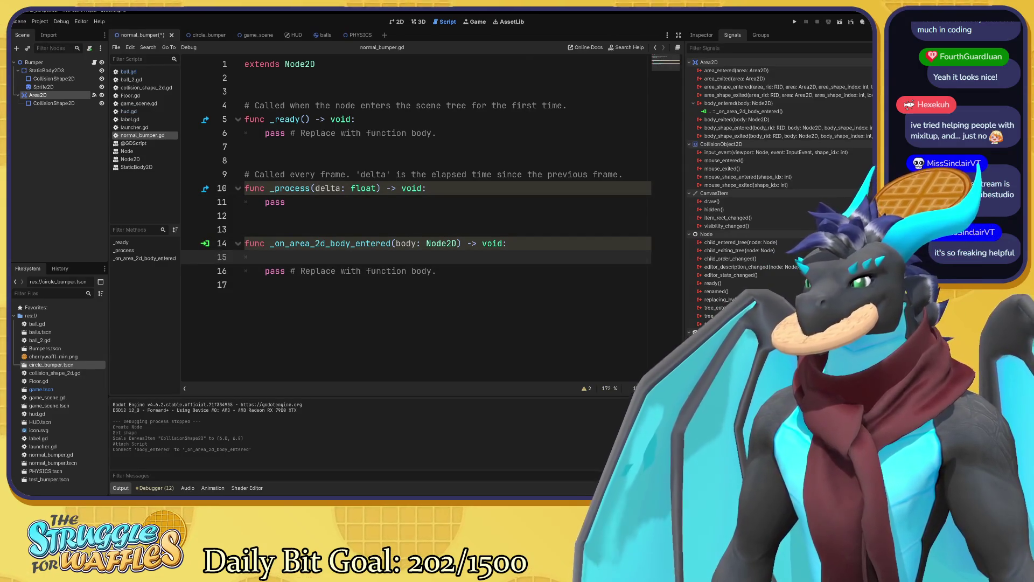
{"action": "key", "text": "Return"}
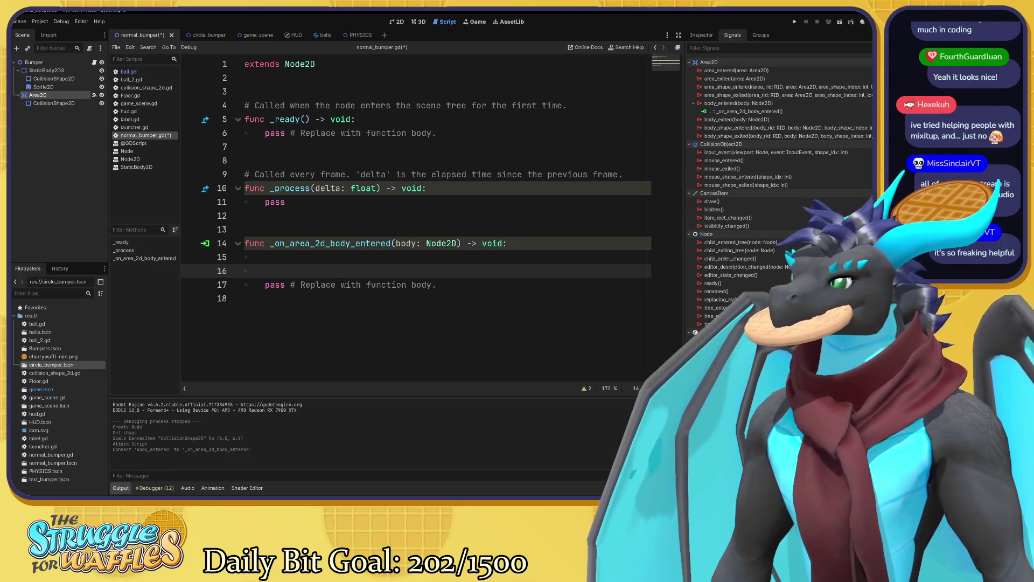
{"action": "key", "text": "ctrl+s"}
{"action": "left_click", "coordinate": [208, 35]}
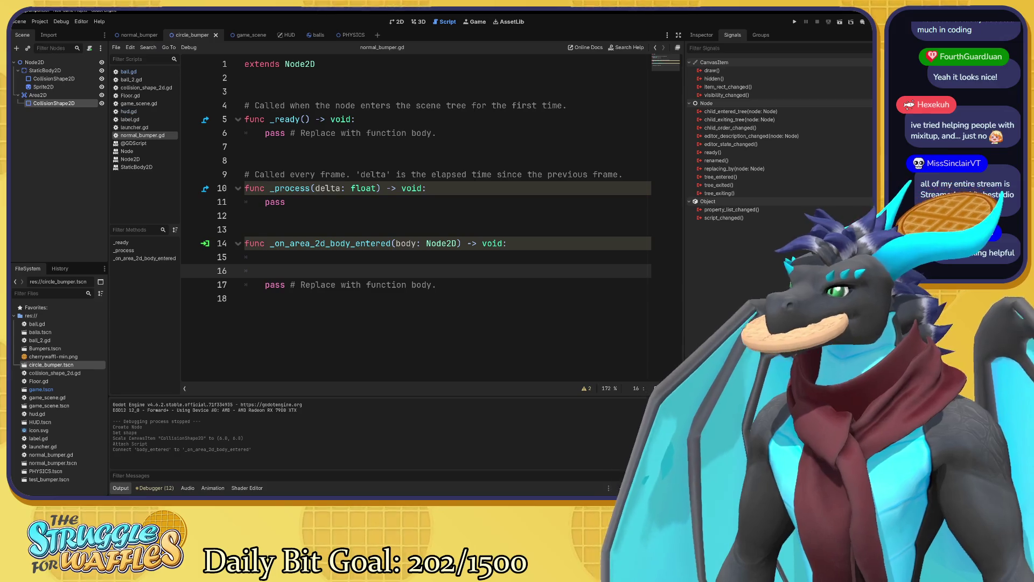
{"action": "left_click", "coordinate": [255, 37]}
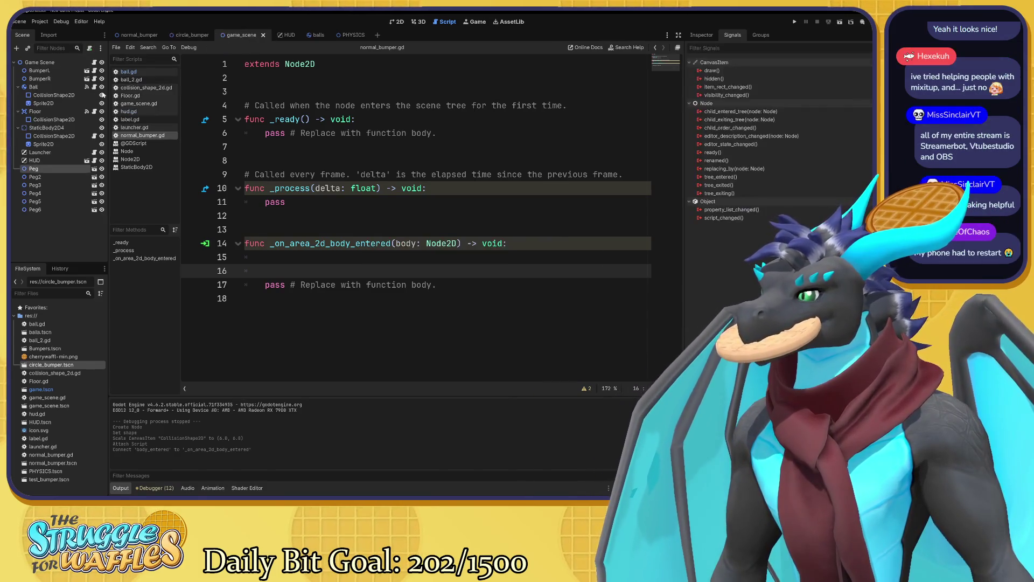
Select the Peg node and create and attach a new res://circle_bumper.gd script
{"action": "left_click", "coordinate": [63, 88]}
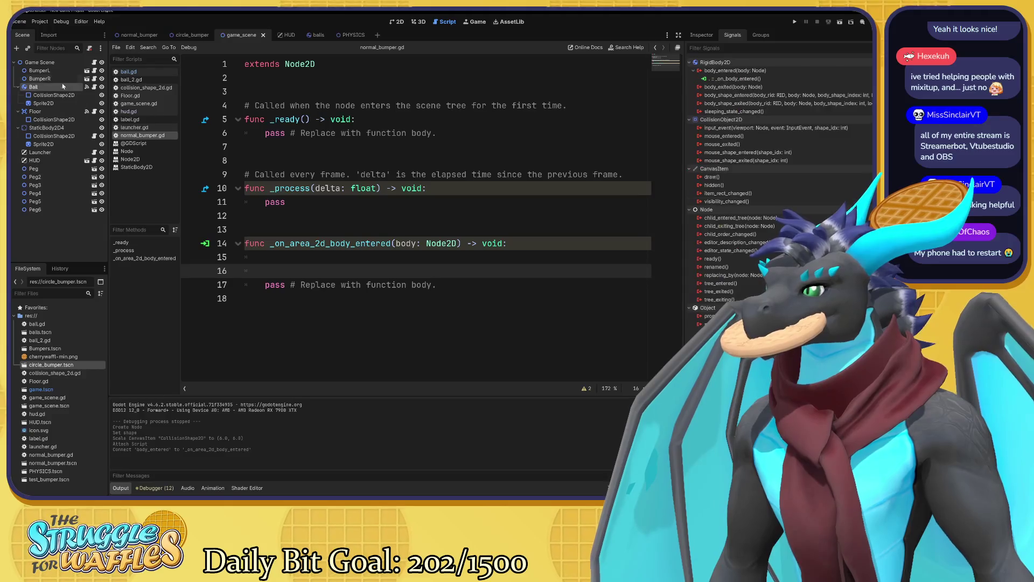
{"action": "left_click", "coordinate": [58, 168]}
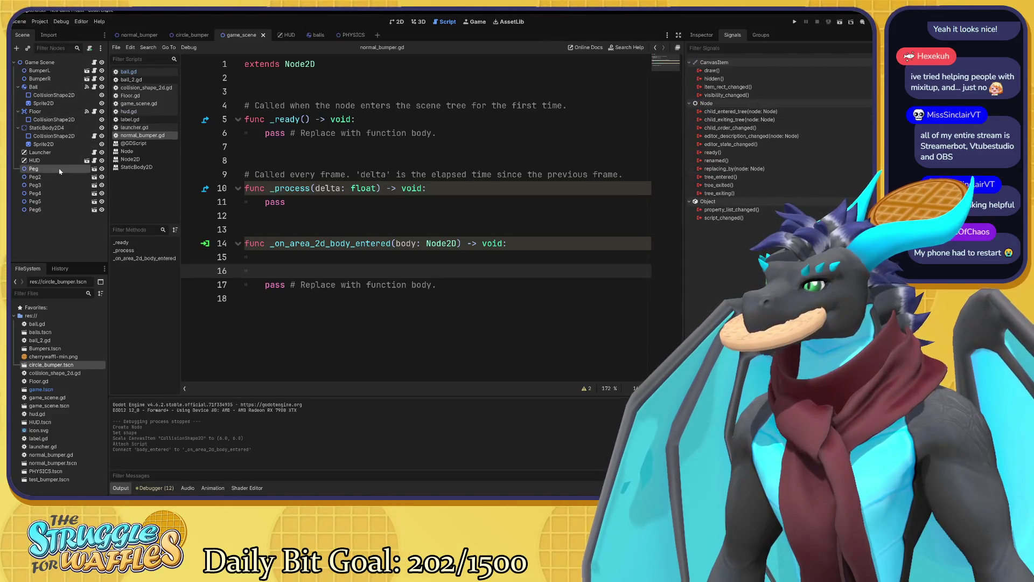
{"action": "left_click", "coordinate": [89, 48]}
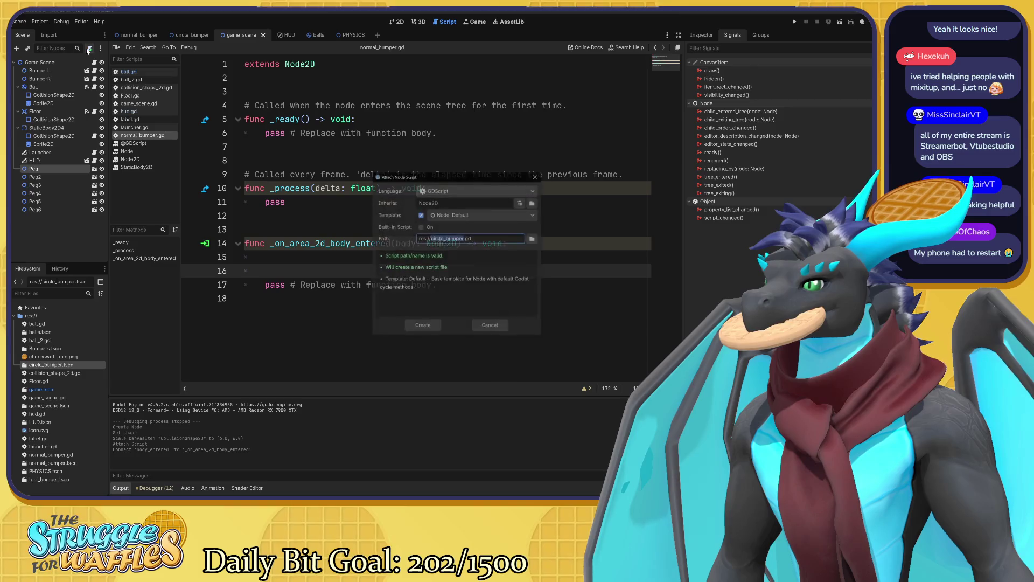
{"action": "left_click", "coordinate": [423, 327]}
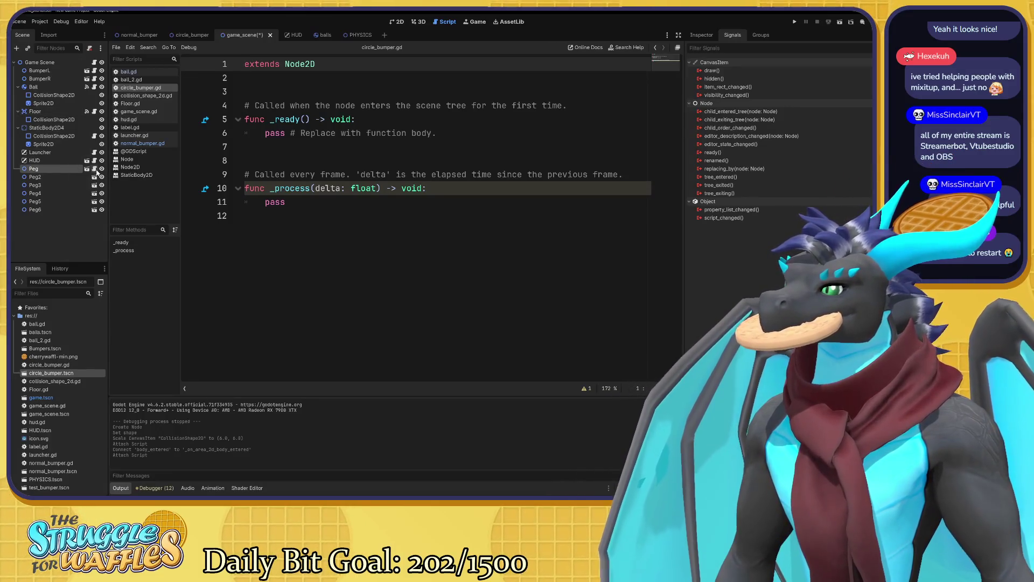
Detach the script from the Peg node, then open ball_2.gd
{"action": "right_click", "coordinate": [62, 171]}
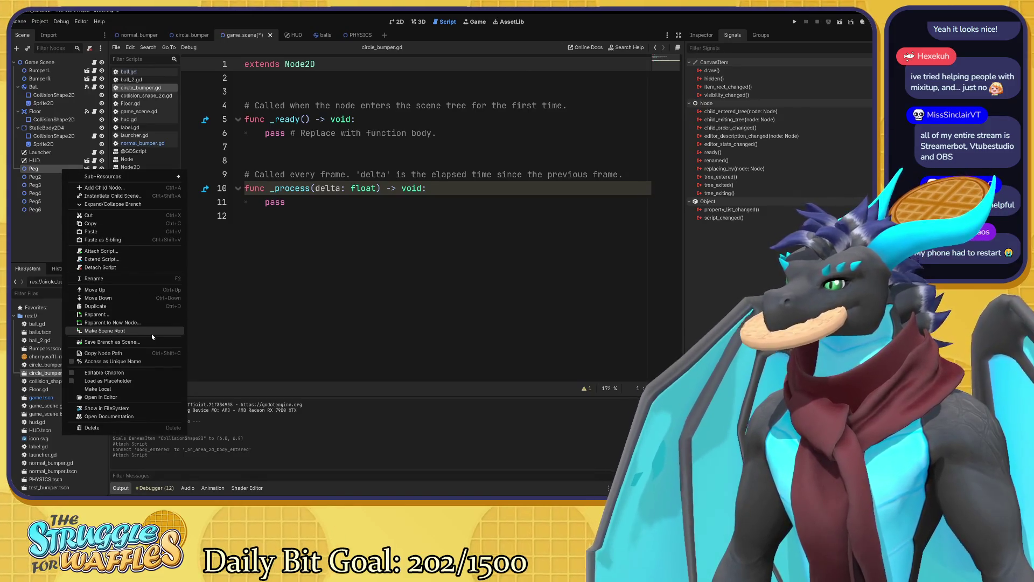
{"action": "left_click", "coordinate": [143, 268]}
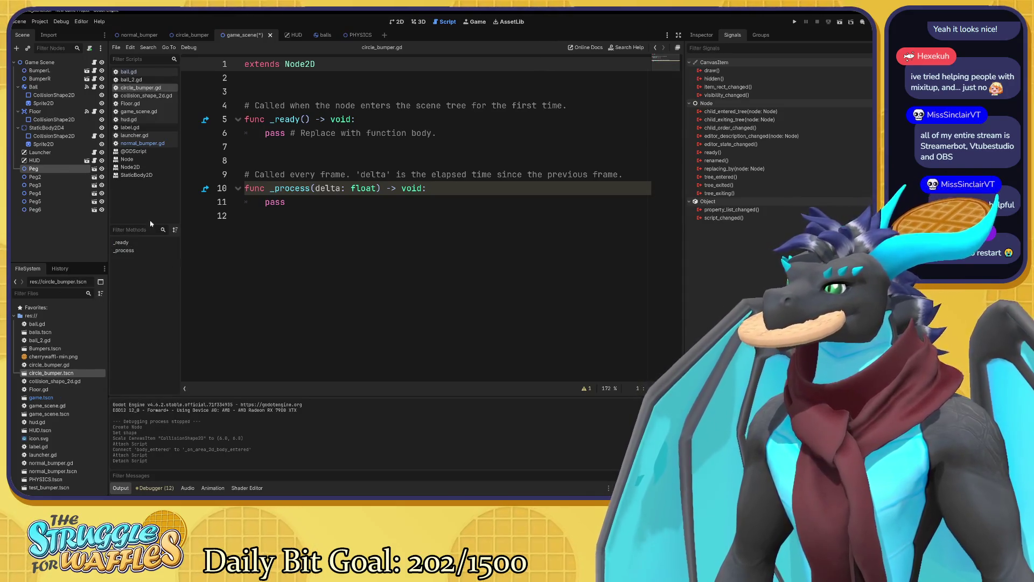
{"action": "left_click", "coordinate": [129, 79]}
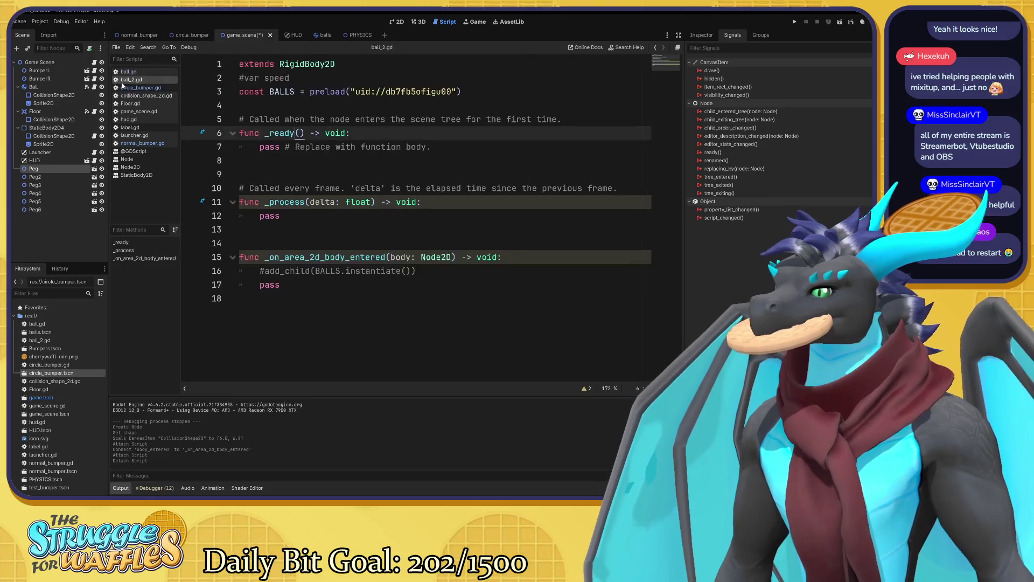
Reopen circle_bumper.gd from the script list, still holding only the empty _ready and _process stubs
{"action": "left_click", "coordinate": [140, 88]}
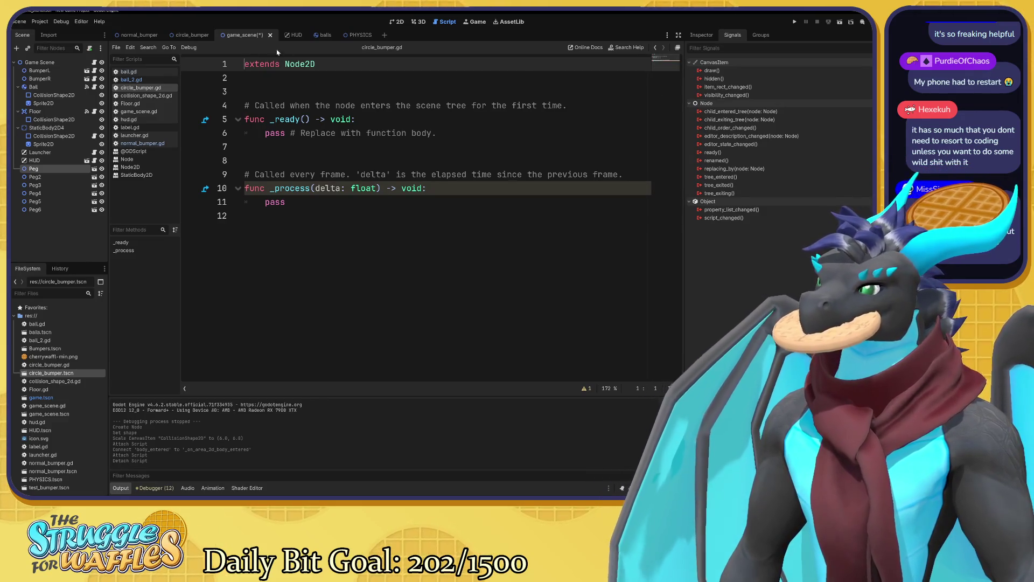
View circle_bumper in the 2D workspace, then show the game_scene board with its pegs and angled bumpers
{"action": "left_click", "coordinate": [195, 35]}
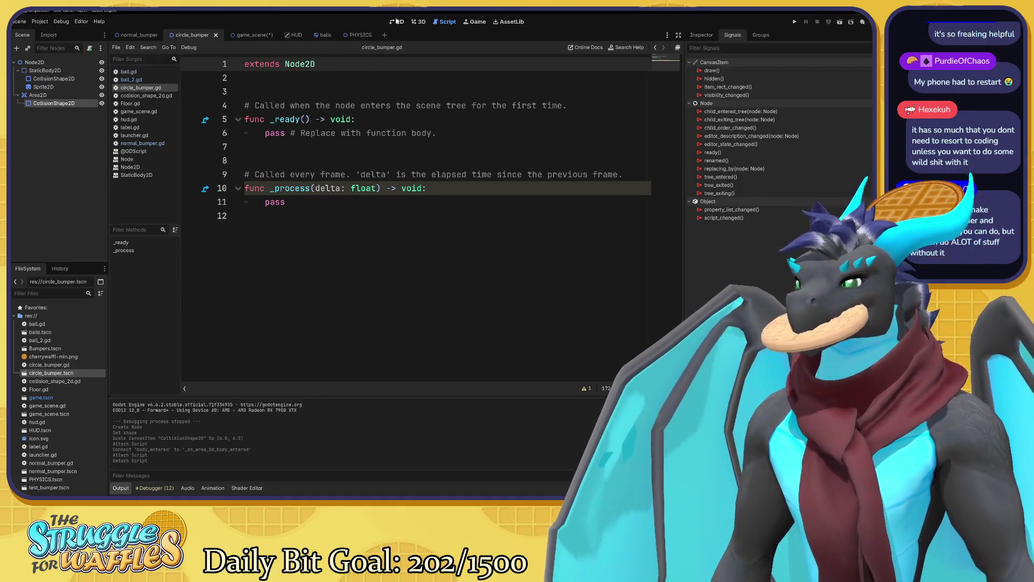
{"action": "key", "text": "ctrl+F1"}
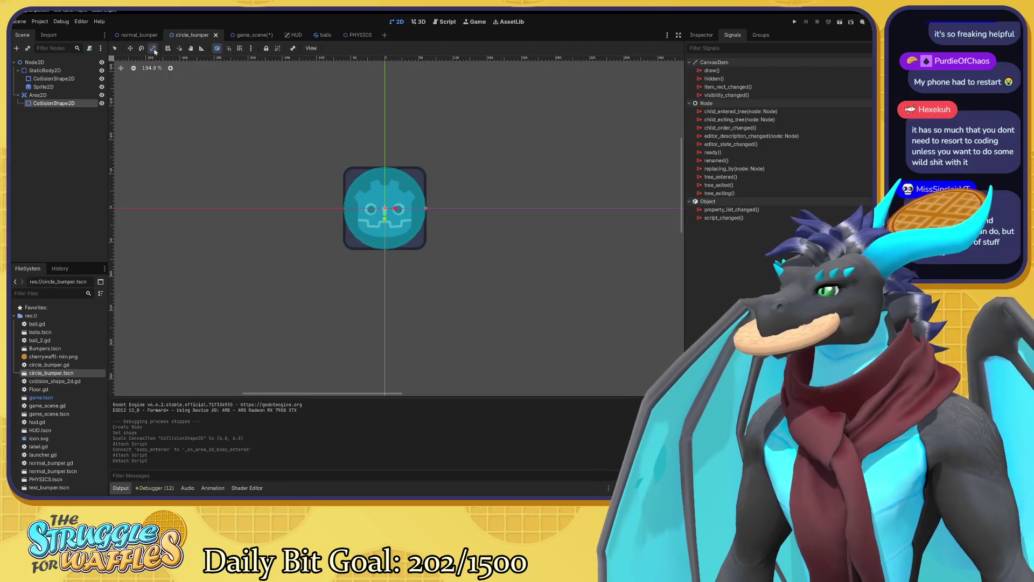
{"action": "left_click", "coordinate": [139, 35]}
{"action": "left_click", "coordinate": [205, 35]}
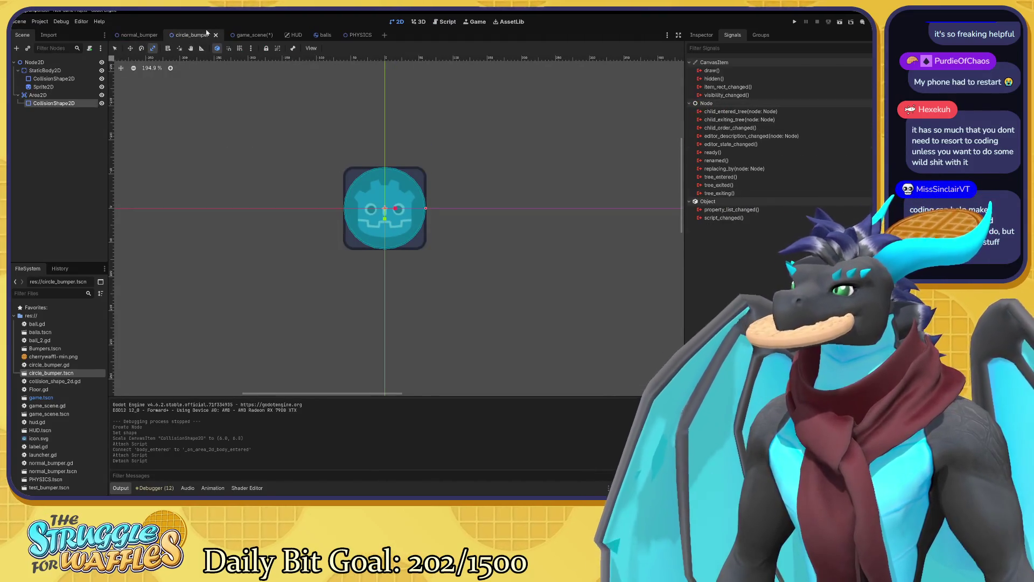
{"action": "left_click", "coordinate": [251, 34]}
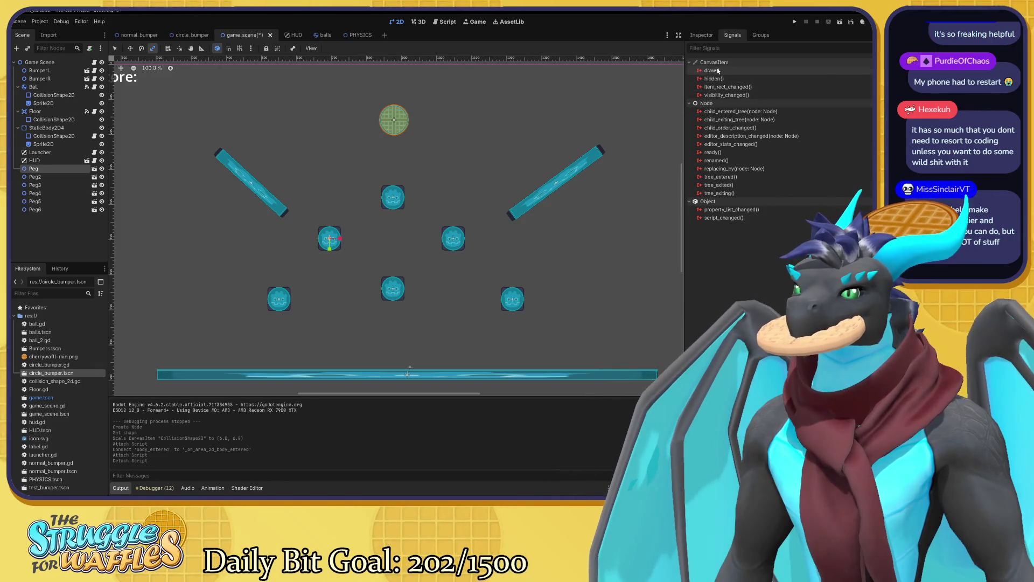
{"action": "mouse_move", "coordinate": [719, 70]}
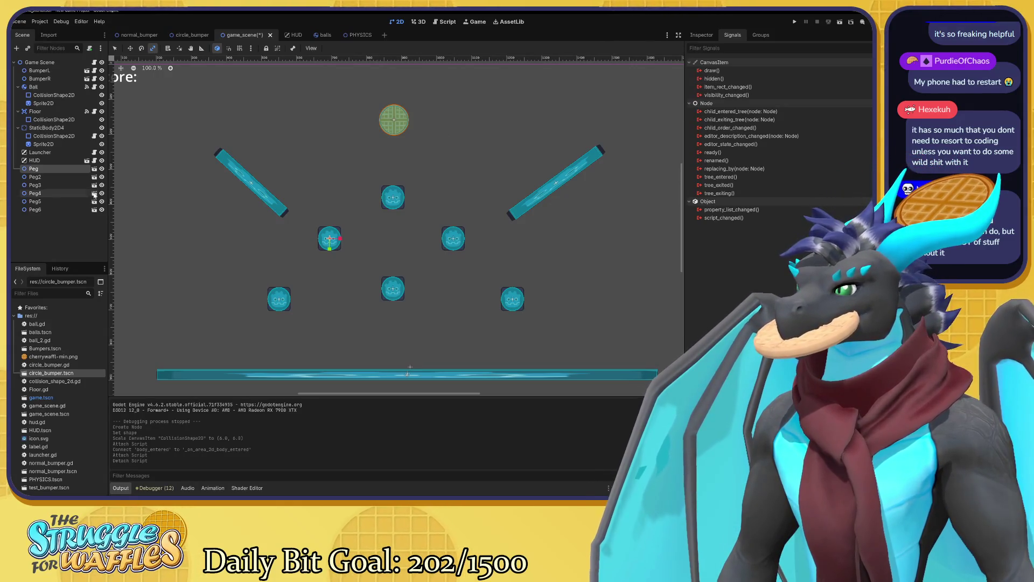
{"action": "left_click", "coordinate": [47, 176]}
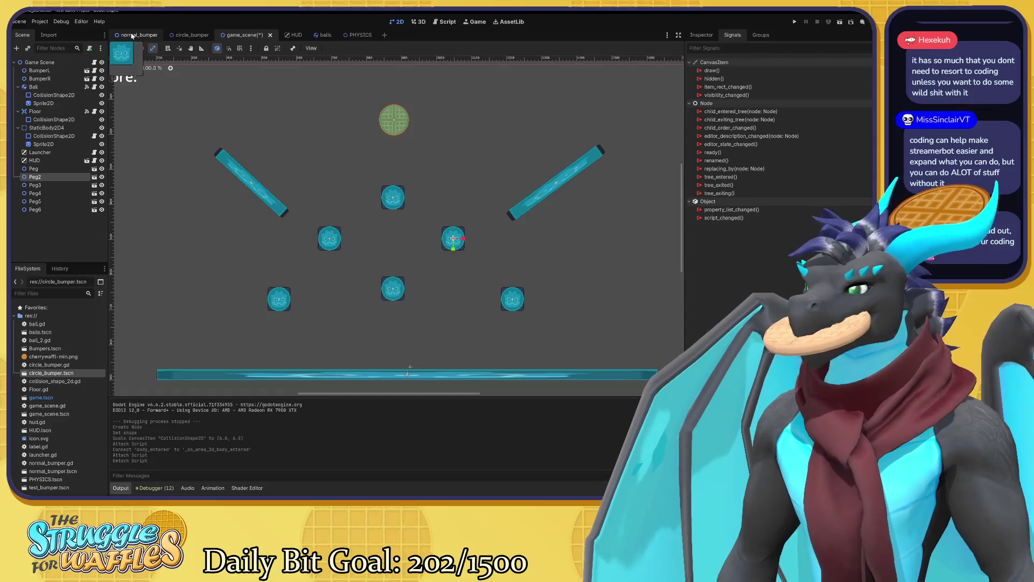
Compare the normal_bumper and circle_bumper scenes, then begin connecting circle_bumper Area2D's body_entered signal
{"action": "left_click", "coordinate": [132, 36]}
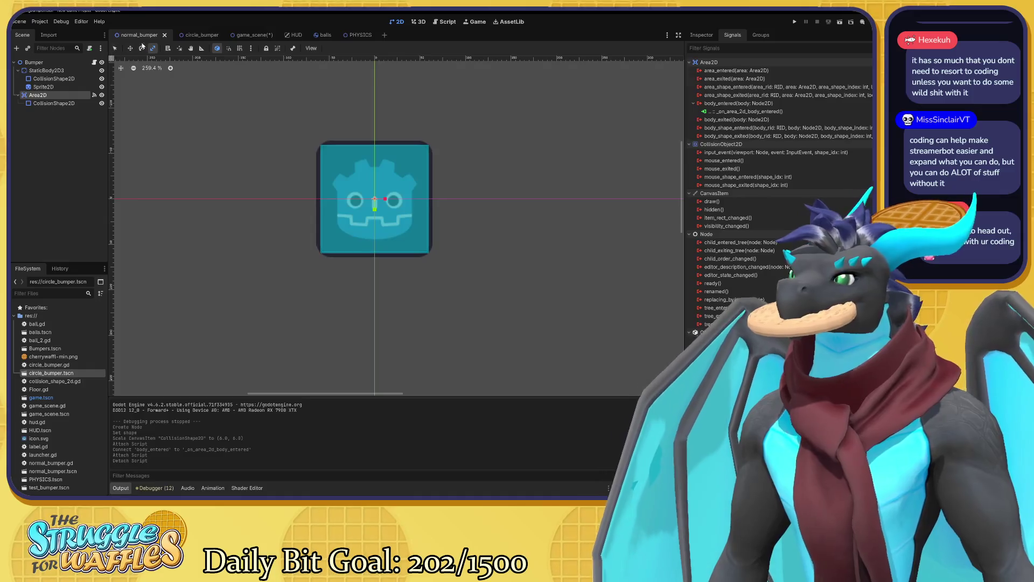
{"action": "left_click", "coordinate": [189, 36]}
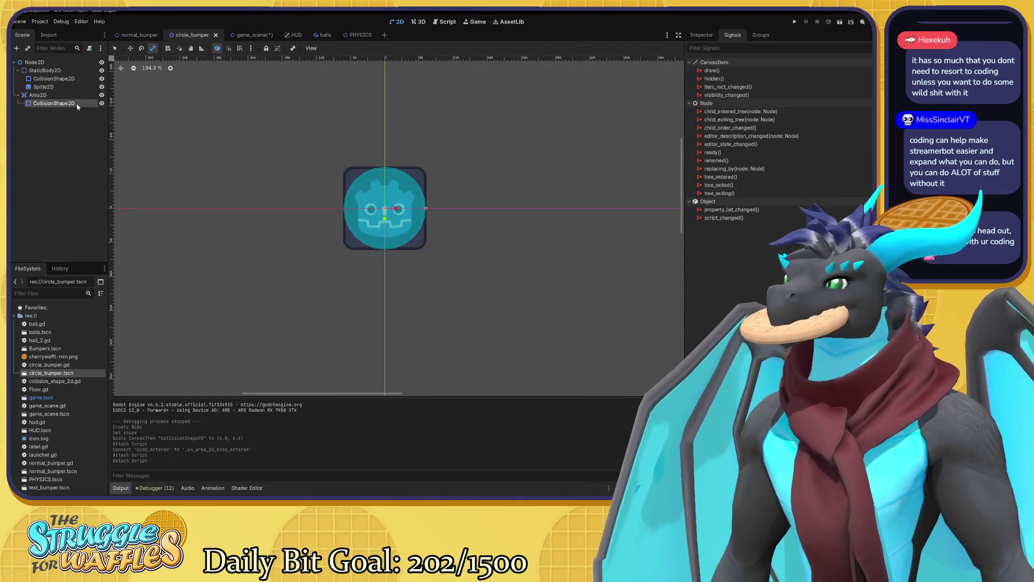
{"action": "left_click", "coordinate": [69, 98]}
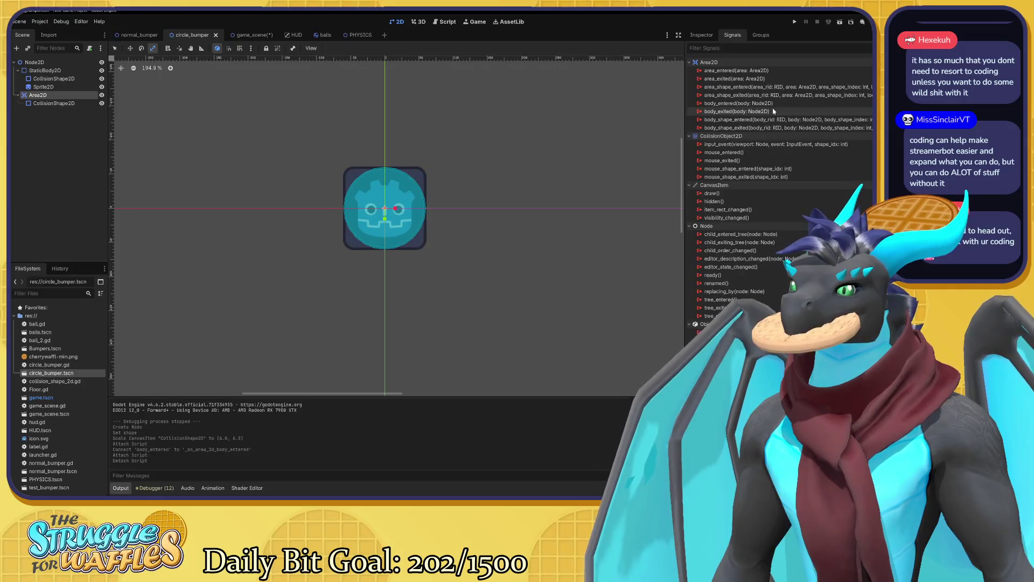
{"action": "left_click", "coordinate": [136, 36]}
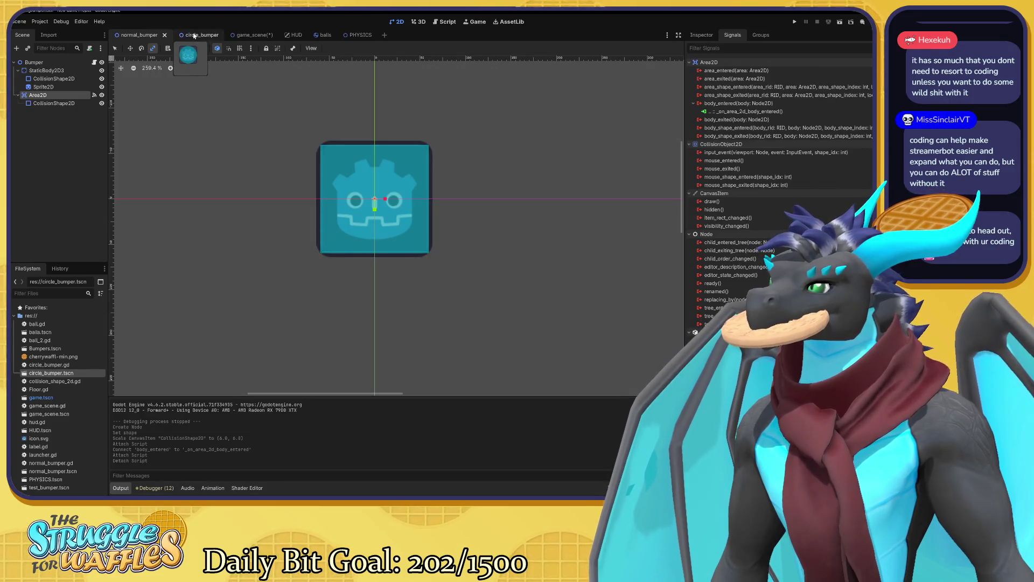
{"action": "left_click", "coordinate": [88, 63]}
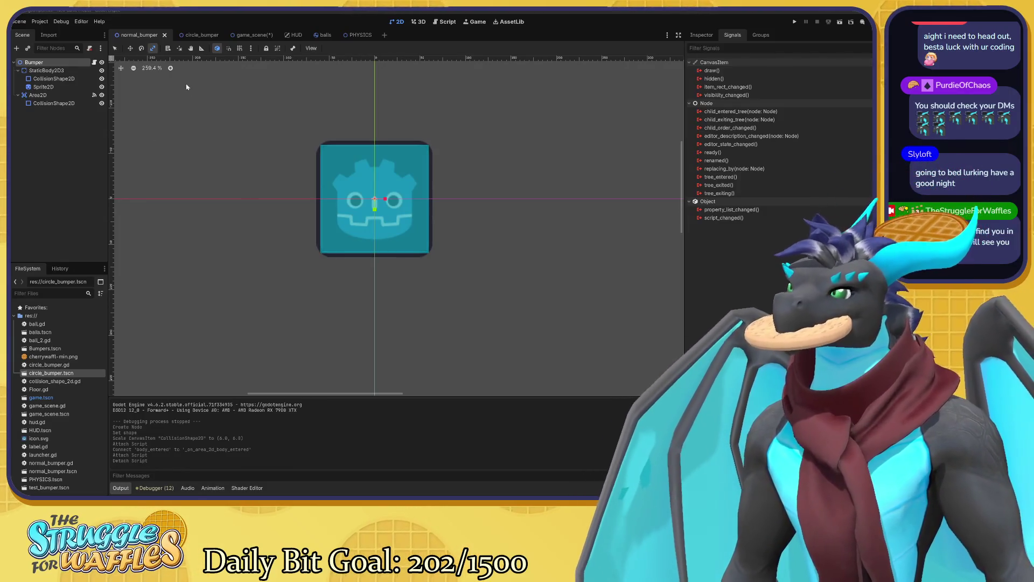
{"action": "left_click", "coordinate": [192, 35]}
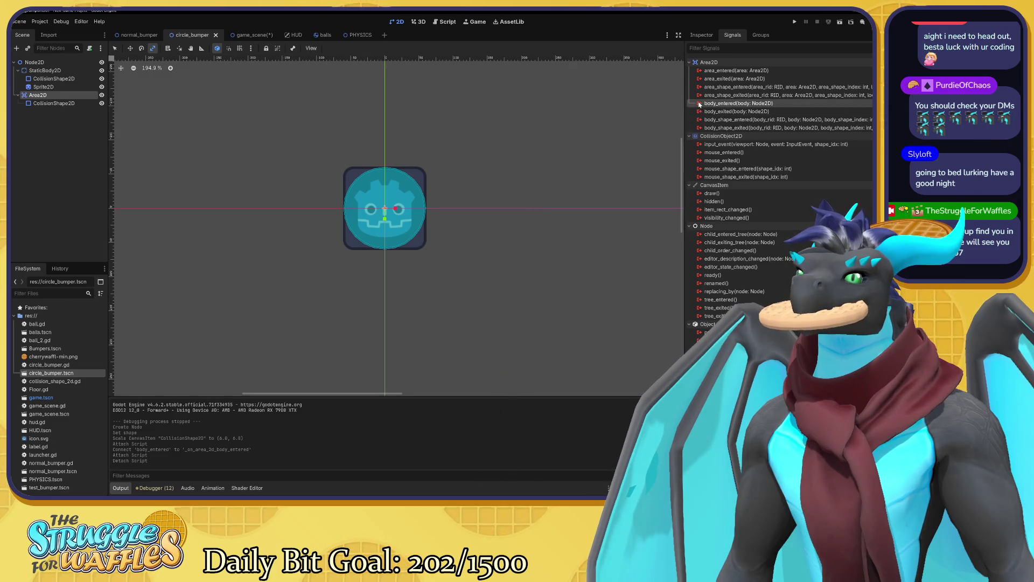
{"action": "double_click", "coordinate": [722, 103]}
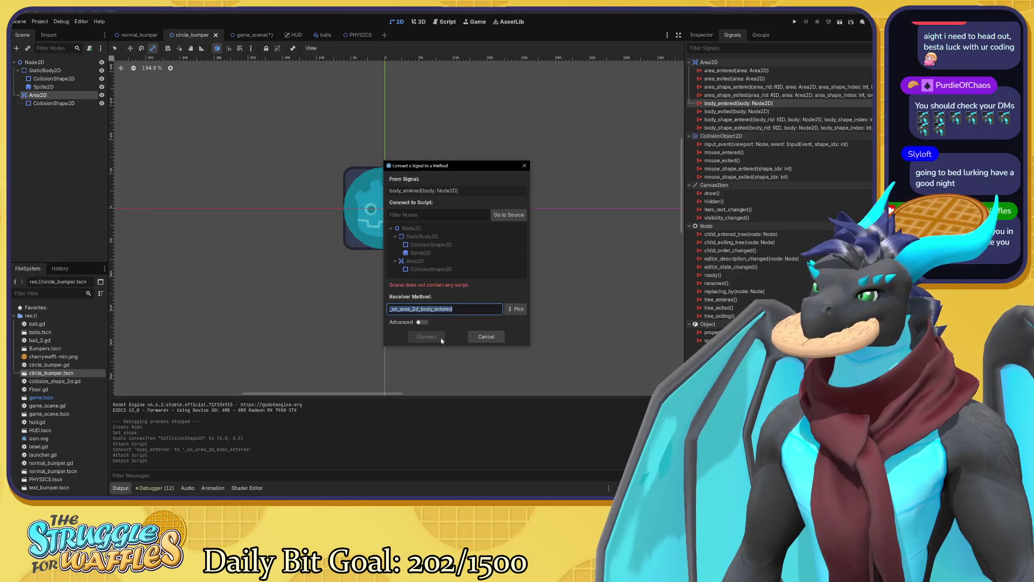
Cancel the signal connection dialog and an attempted script attachment on StaticBody2D
{"action": "left_click", "coordinate": [486, 337]}
{"action": "left_click", "coordinate": [54, 70]}
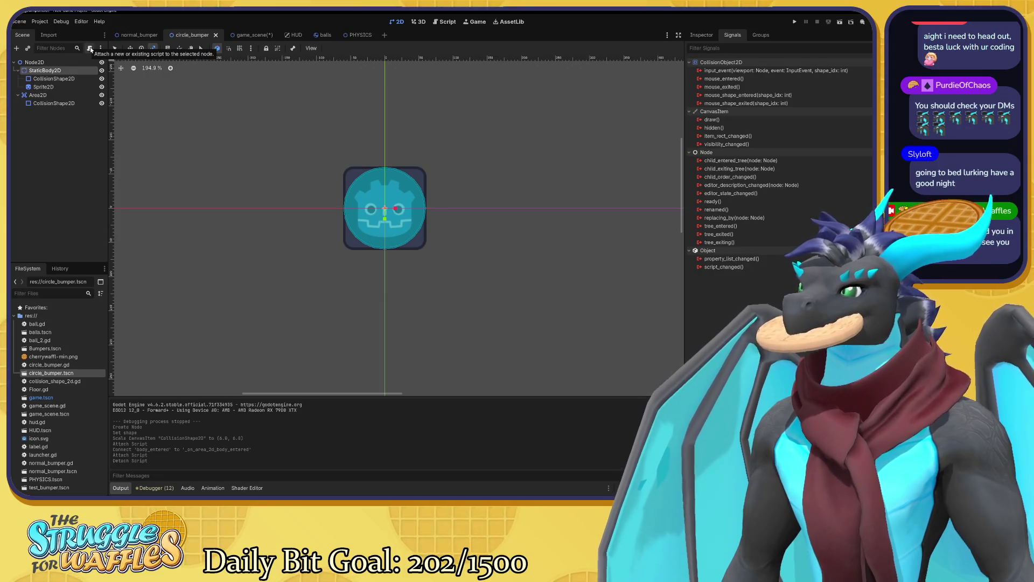
{"action": "left_click", "coordinate": [90, 49]}
{"action": "left_click", "coordinate": [490, 326]}
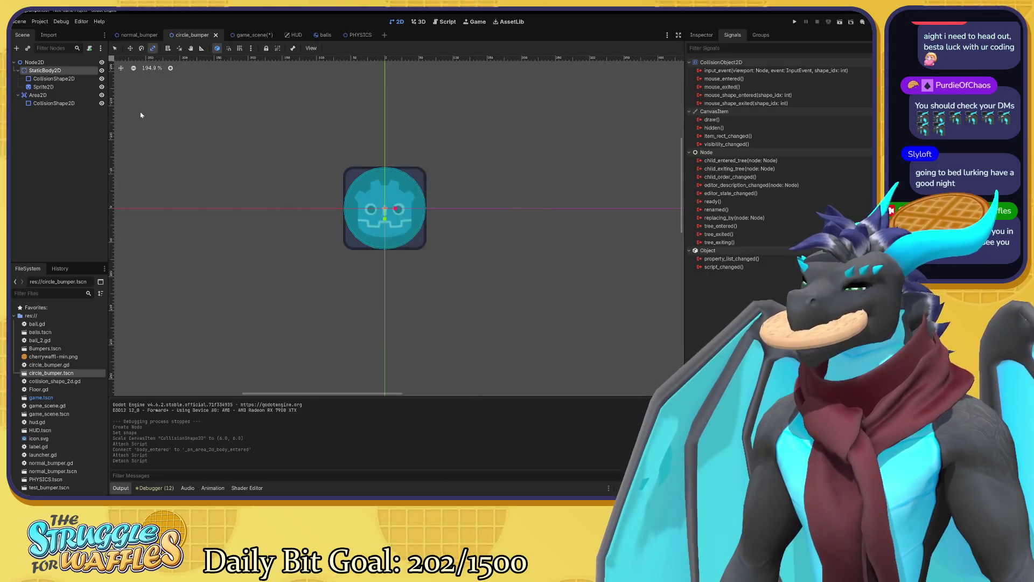
Rename the root Node2D to circle_bumper in the Scene dock
{"action": "left_click", "coordinate": [49, 62]}
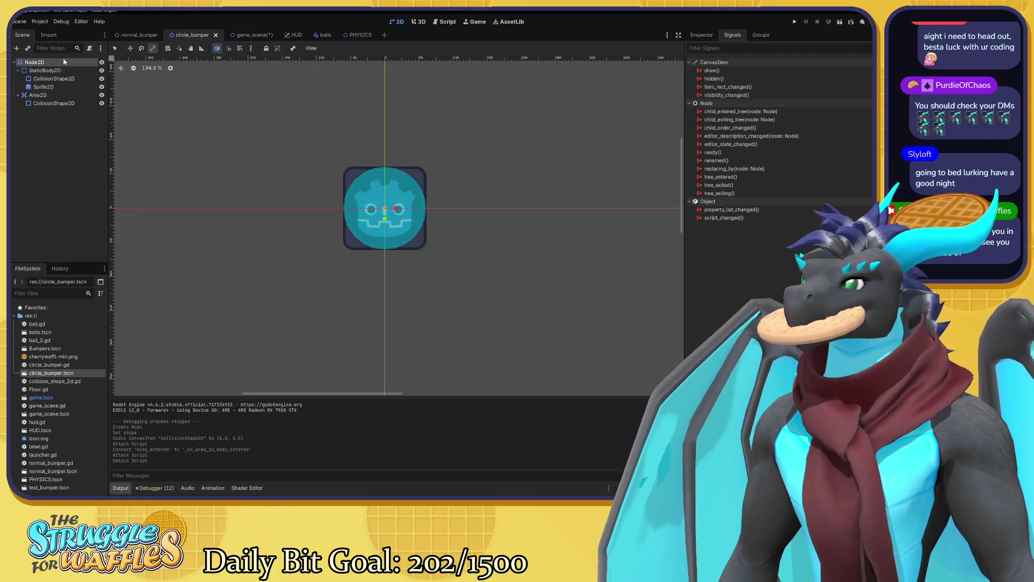
{"action": "right_click", "coordinate": [63, 64]}
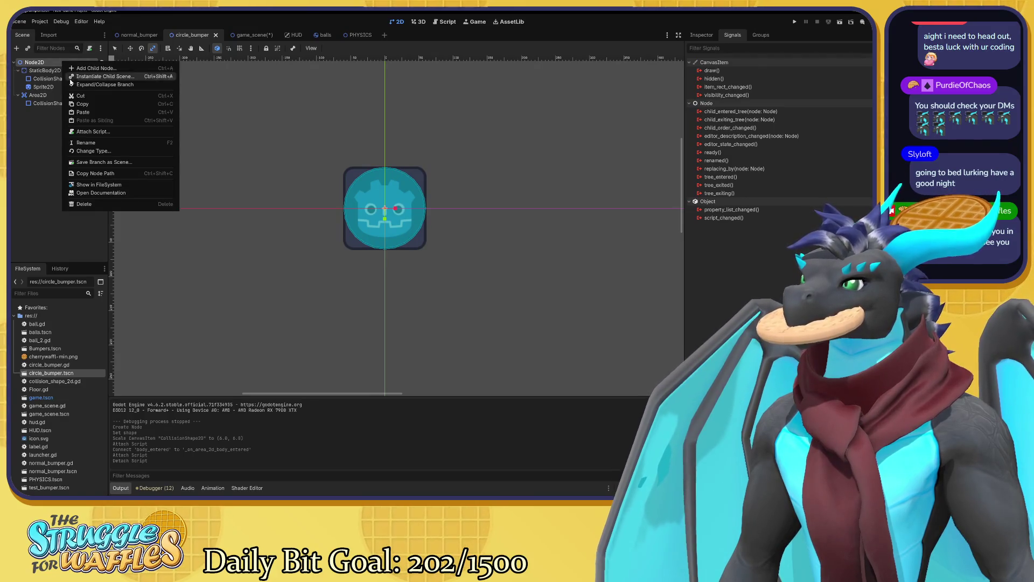
{"action": "left_click", "coordinate": [91, 145]}
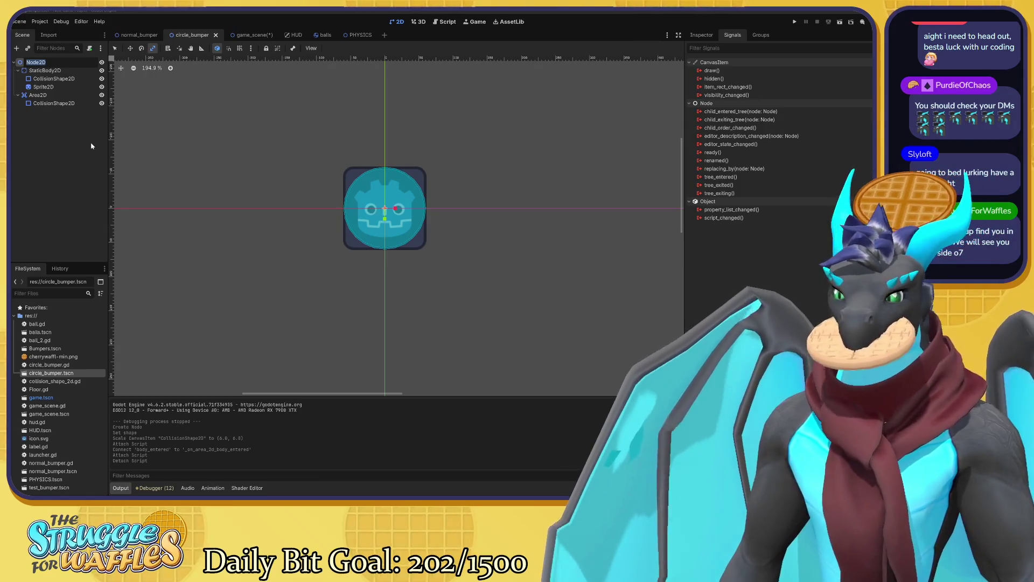
{"action": "type", "text": "Circle"}
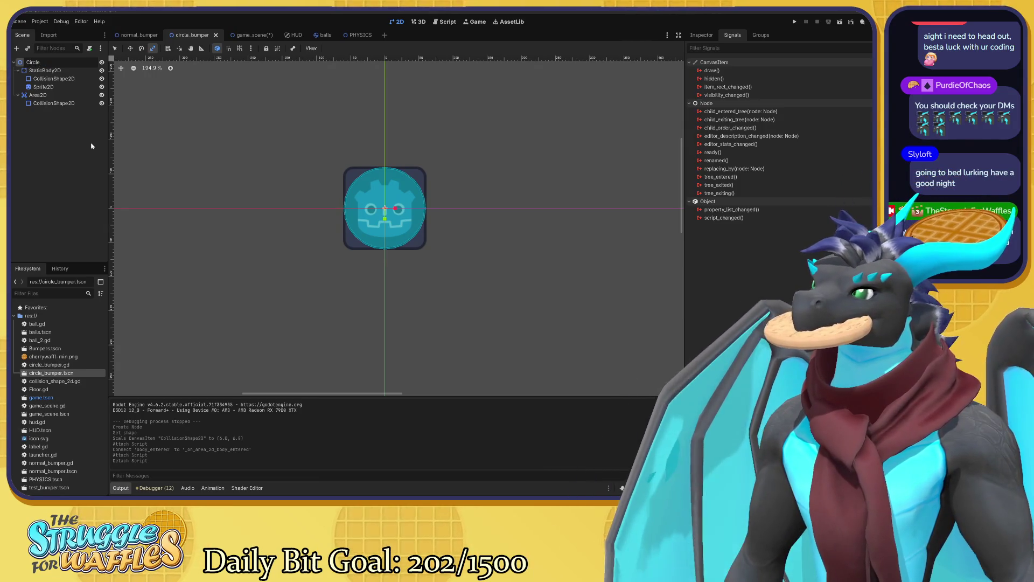
{"action": "key", "text": "Return"}
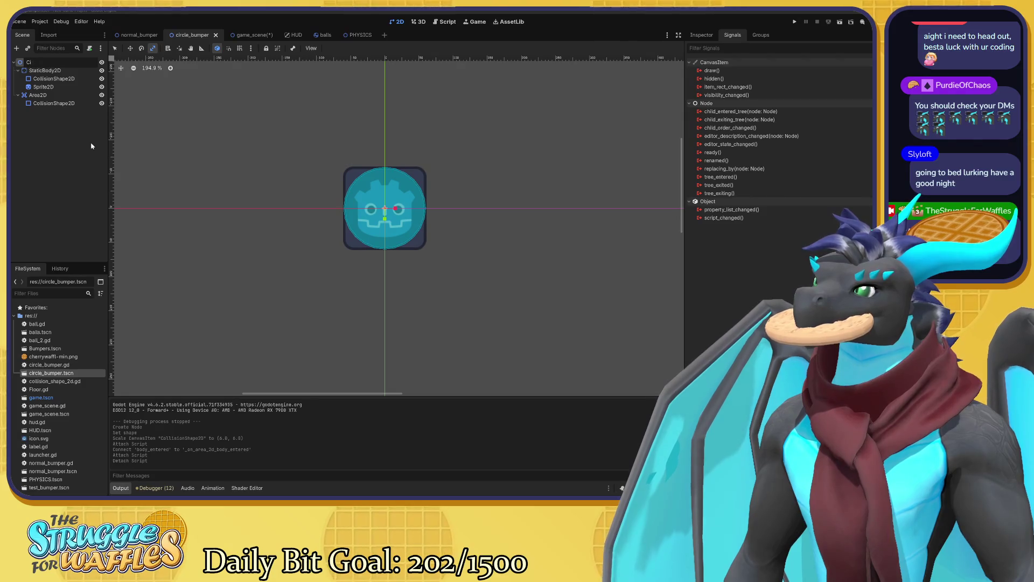
{"action": "type", "text": "circle_bumper"}
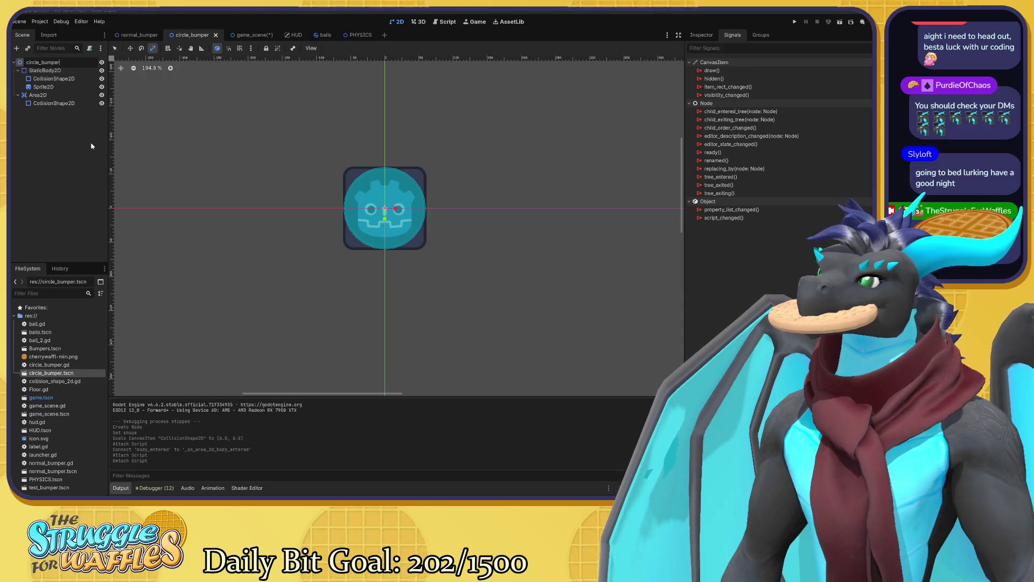
{"action": "key", "text": "Return"}
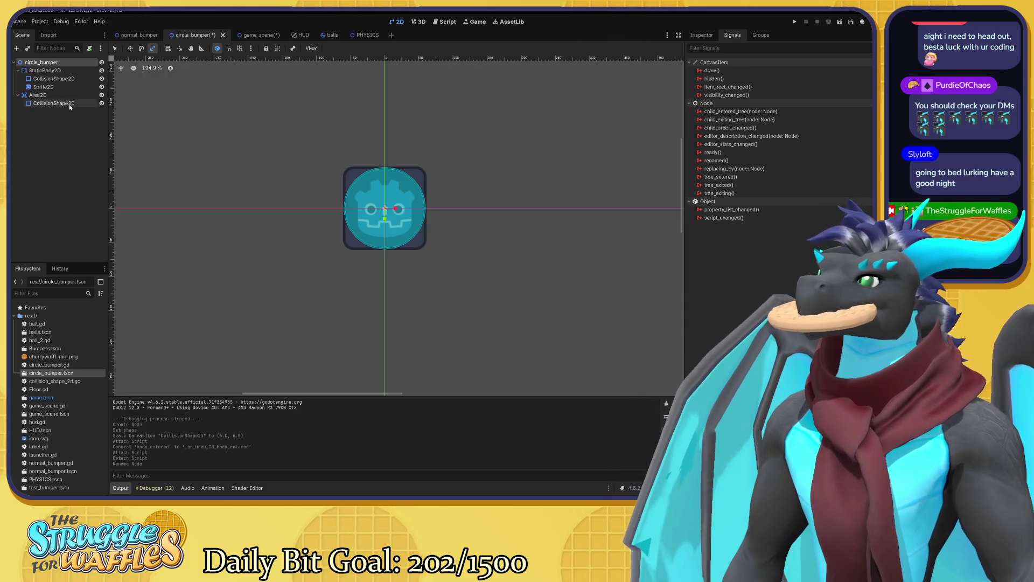
Load circle_bumper.gd onto the root and connect Area2D's body_entered to _on_area_2d_body_entered
{"action": "left_click", "coordinate": [89, 48]}
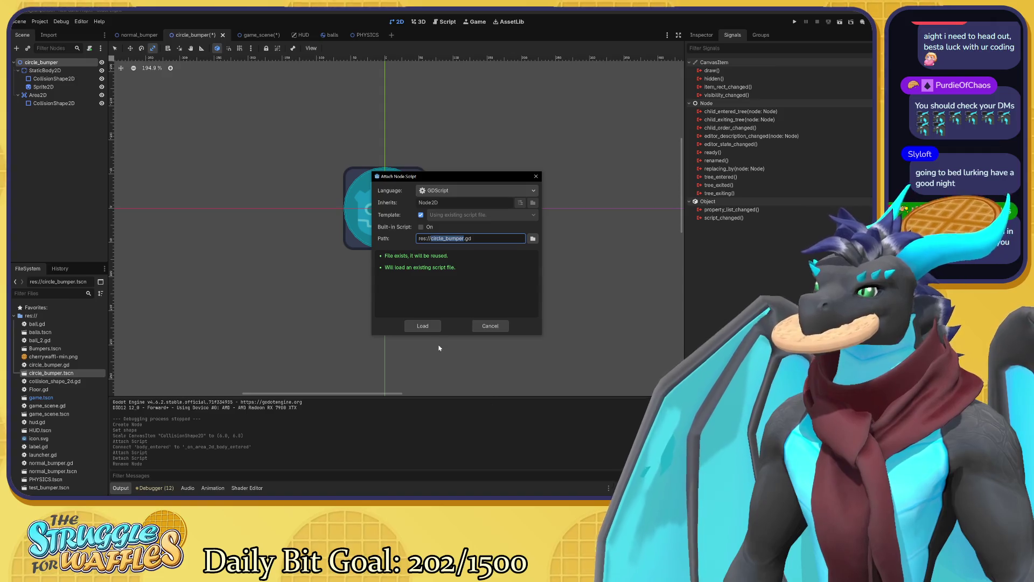
{"action": "left_click", "coordinate": [423, 324]}
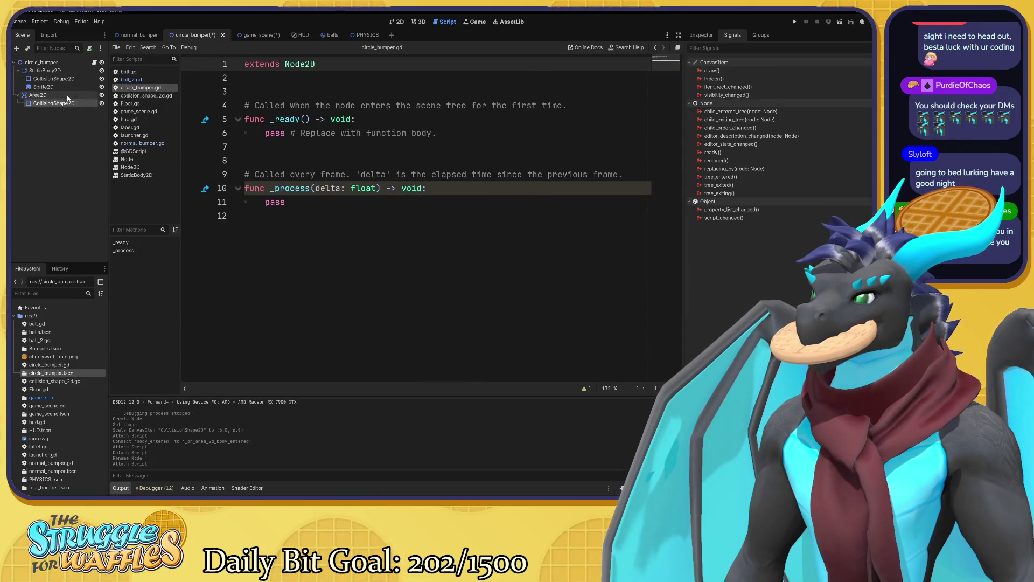
{"action": "left_click", "coordinate": [38, 95]}
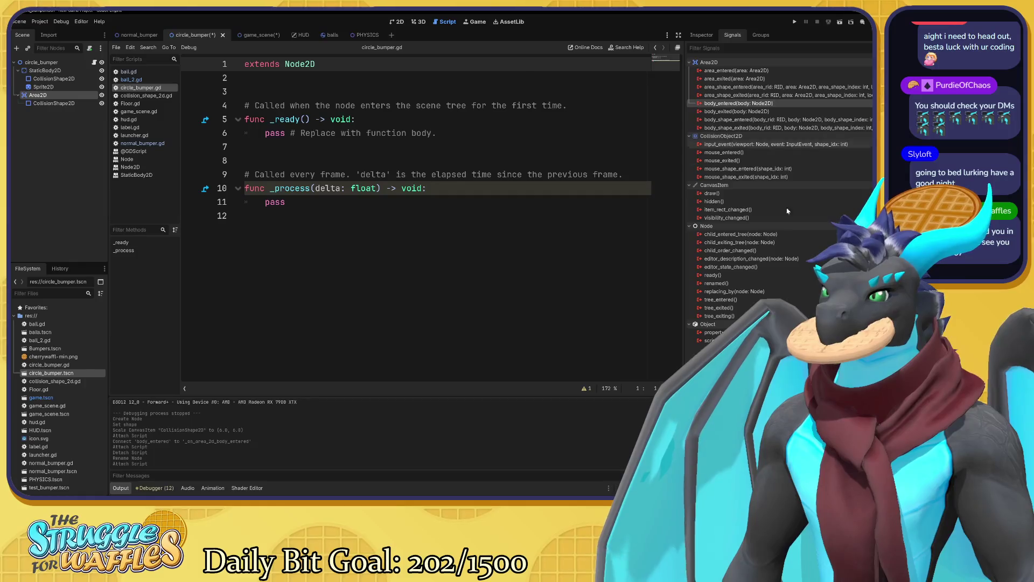
{"action": "double_click", "coordinate": [736, 102]}
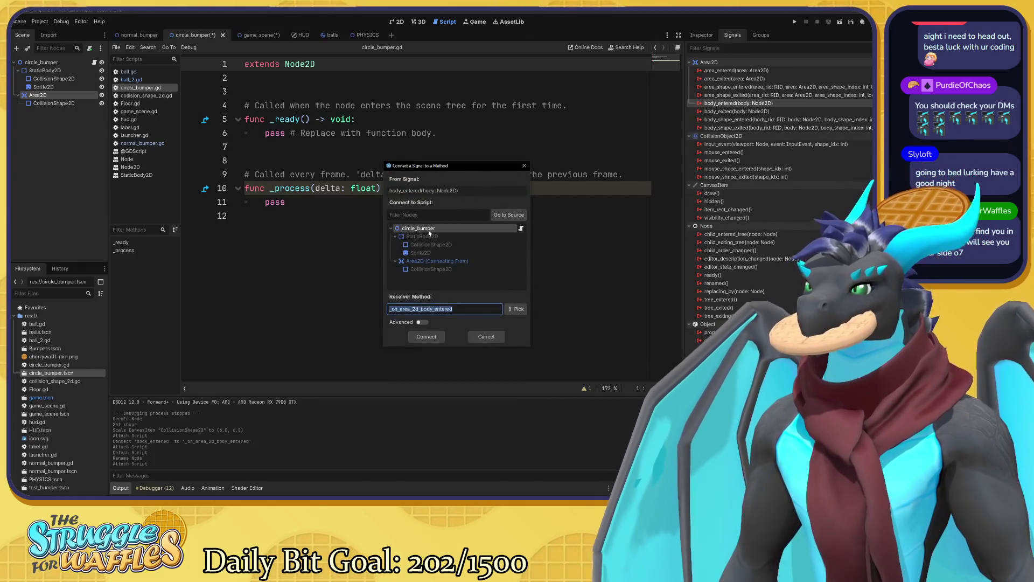
{"action": "left_click", "coordinate": [426, 337]}
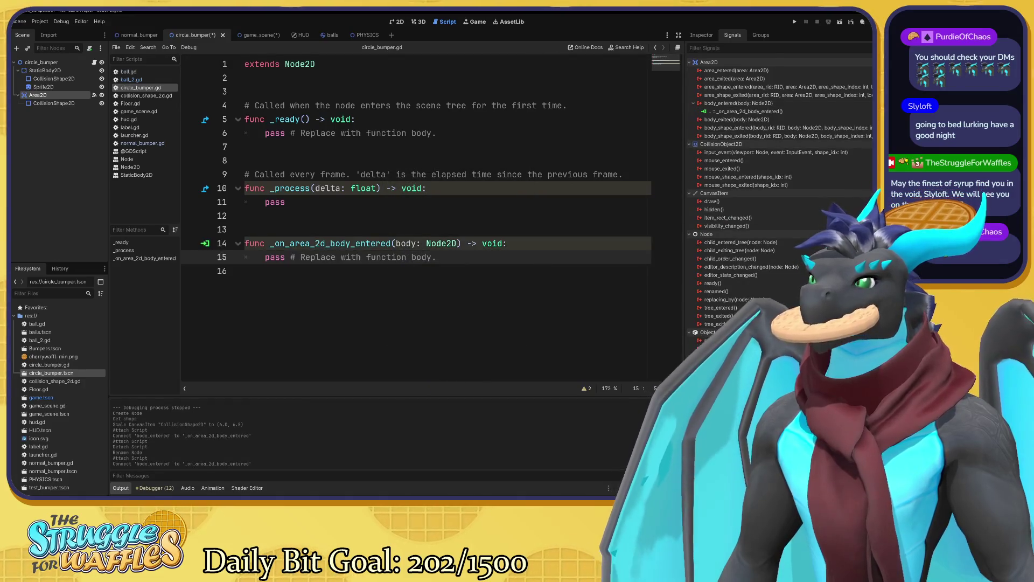
{"action": "left_click", "coordinate": [253, 34]}
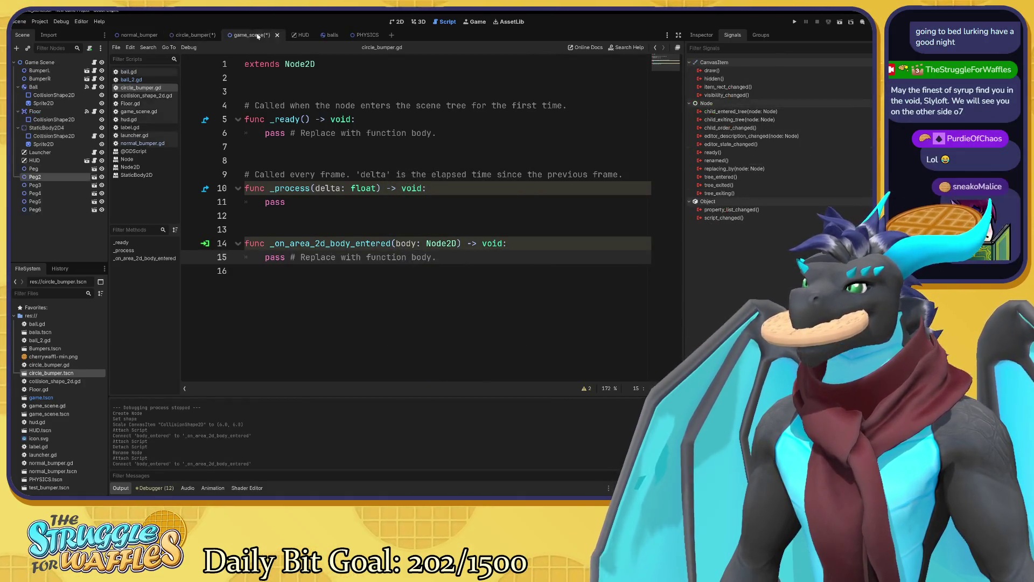
Save the circle_bumper and game_scene scenes with Ctrl+S
{"action": "left_click", "coordinate": [196, 35]}
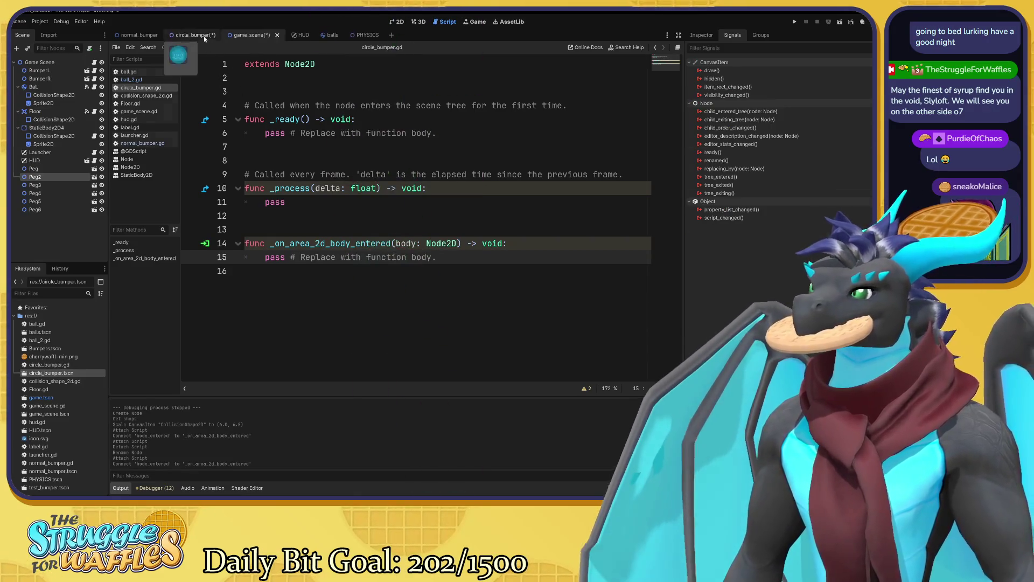
{"action": "key", "text": "ctrl+s"}
{"action": "left_click", "coordinate": [139, 34]}
{"action": "left_click", "coordinate": [253, 36]}
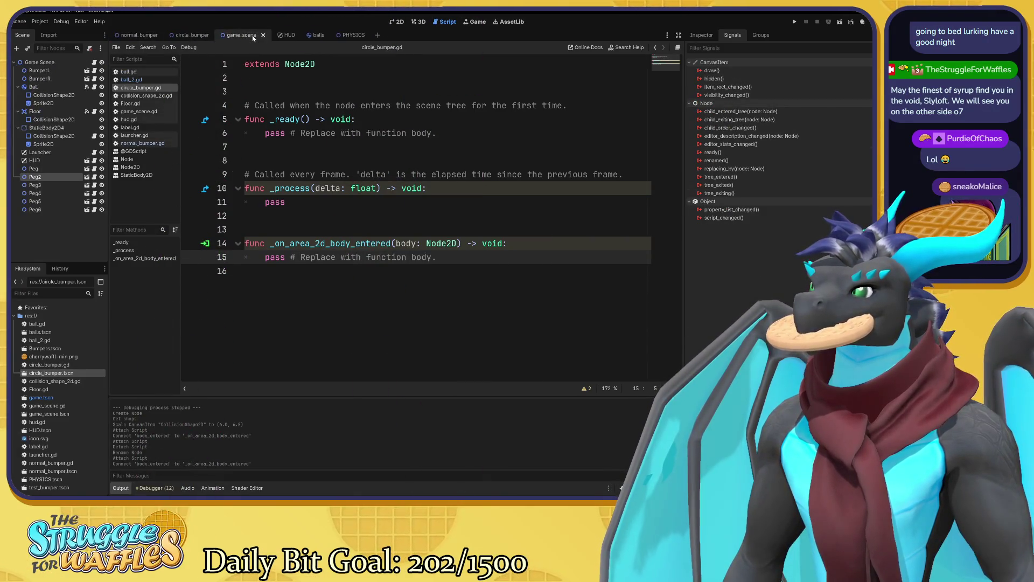
{"action": "key", "text": "ctrl+s"}
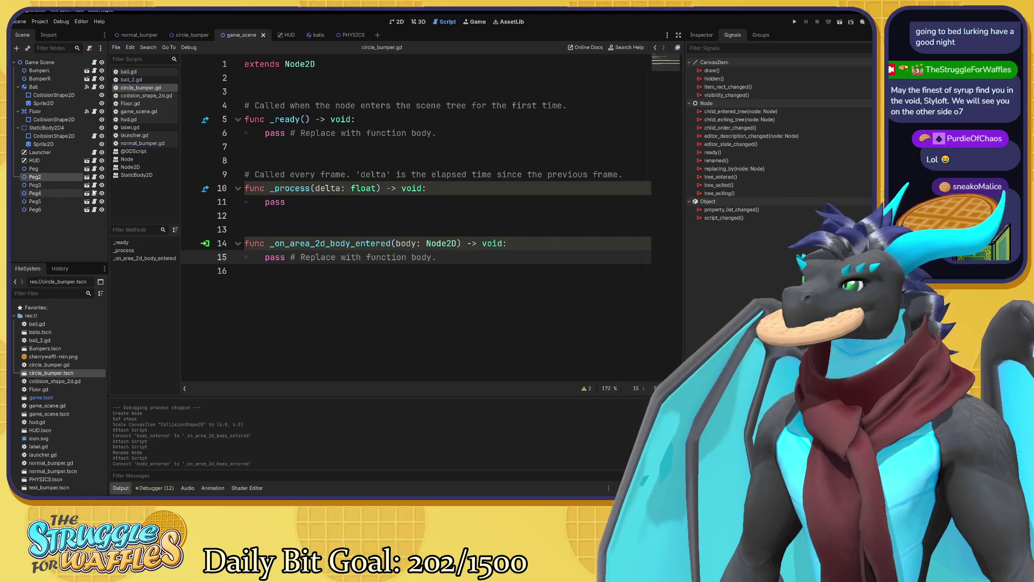
Inspect the Peg node, the left bumper script and normal_bumper's Area2D, then return to game_scene
{"action": "left_click", "coordinate": [74, 170]}
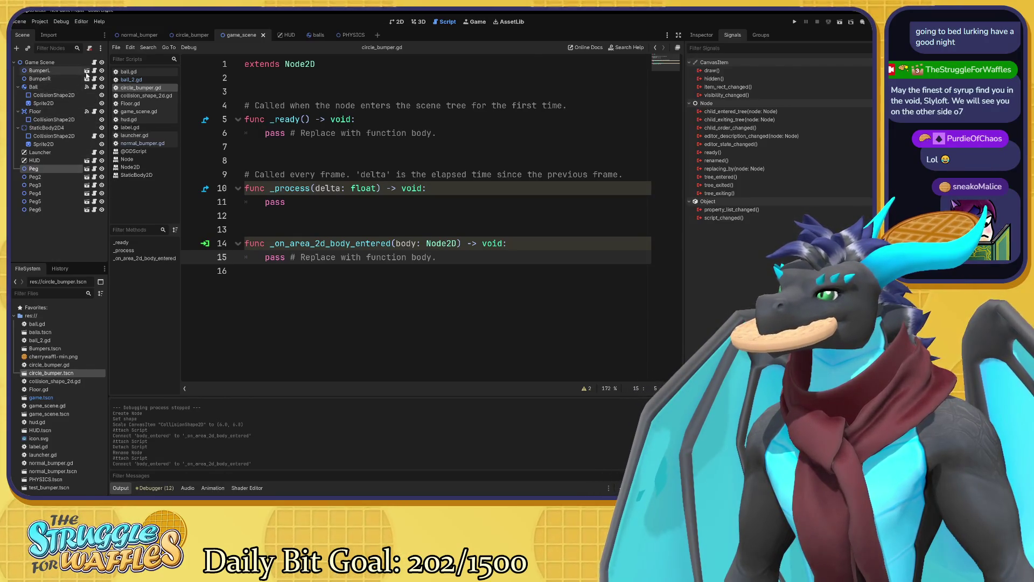
{"action": "left_click", "coordinate": [95, 72]}
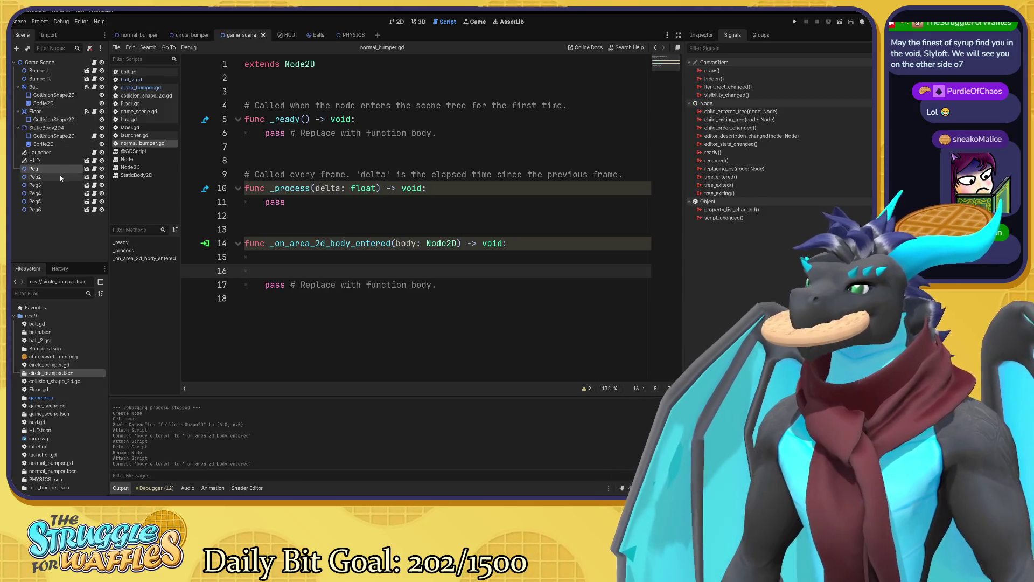
{"action": "left_click", "coordinate": [136, 35]}
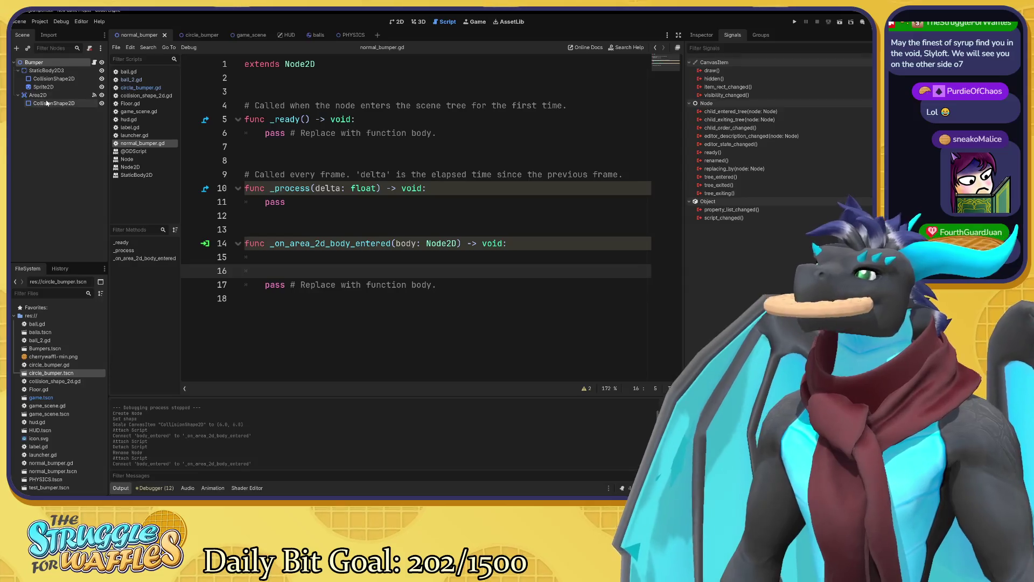
{"action": "left_click", "coordinate": [46, 103]}
{"action": "left_click", "coordinate": [397, 21]}
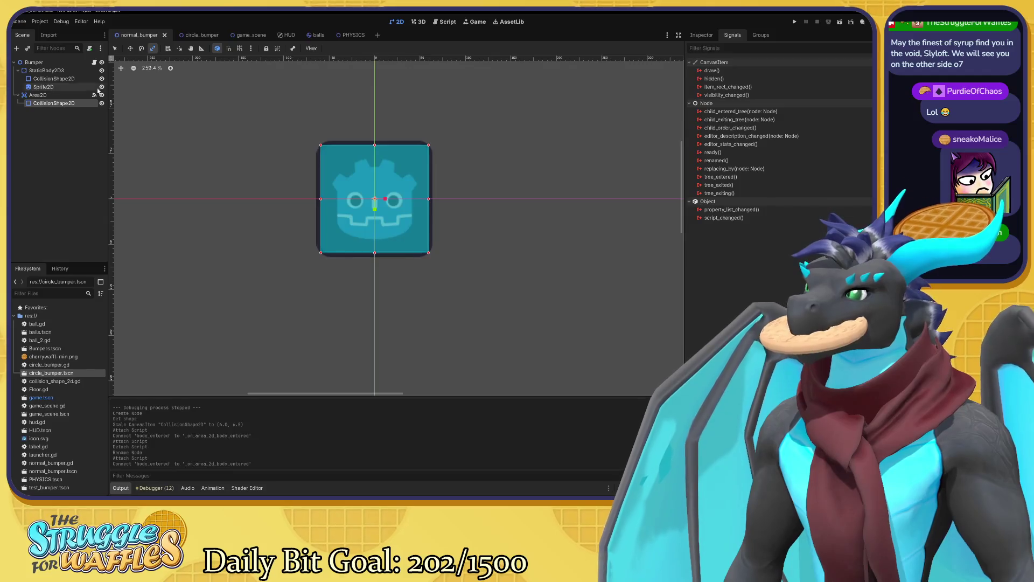
{"action": "left_click", "coordinate": [34, 61]}
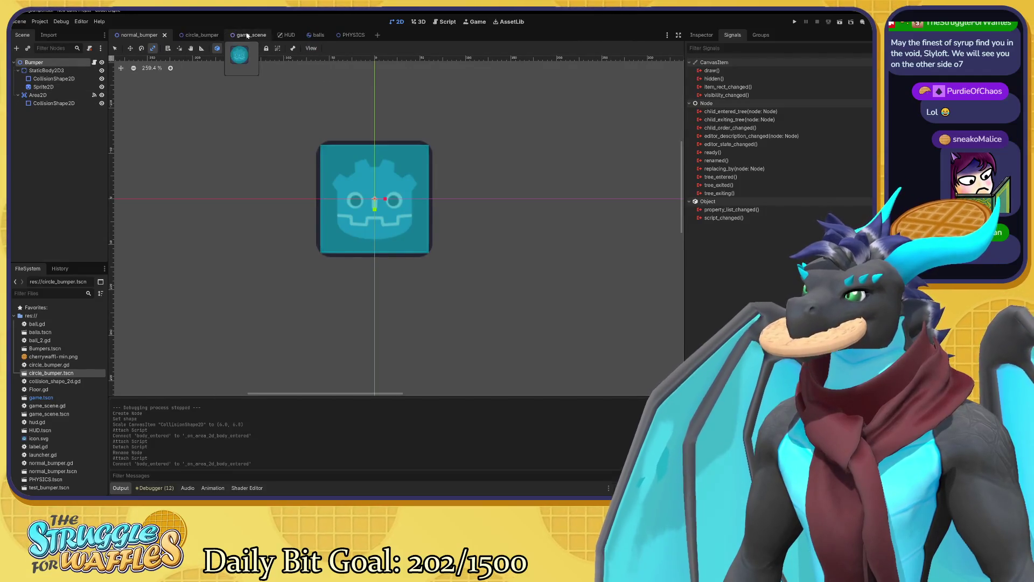
{"action": "left_click", "coordinate": [248, 35]}
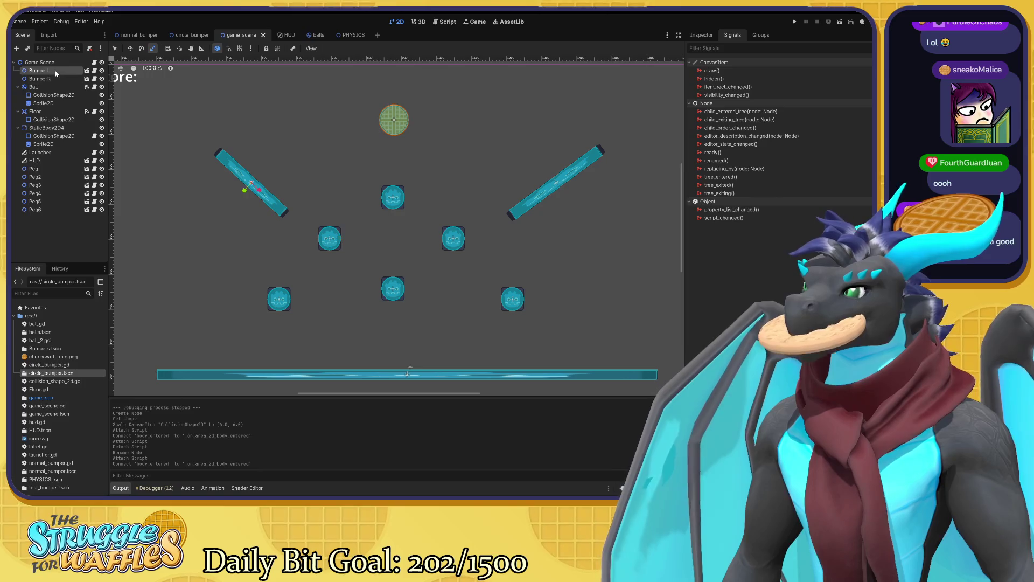
Open normal_bumper.gd from BumperL's script icon, showing its empty _on_area_2d_body_entered handler
{"action": "left_click", "coordinate": [94, 70]}
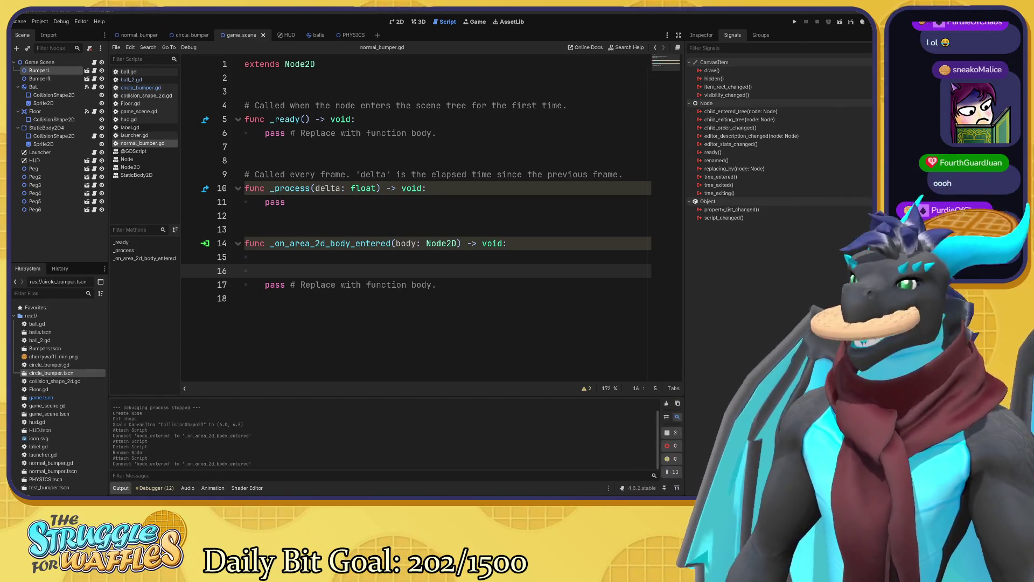
{"action": "left_click", "coordinate": [128, 119]}
{"action": "scroll", "coordinate": [415, 216], "scroll_direction": "down", "scroll_amount": 5}
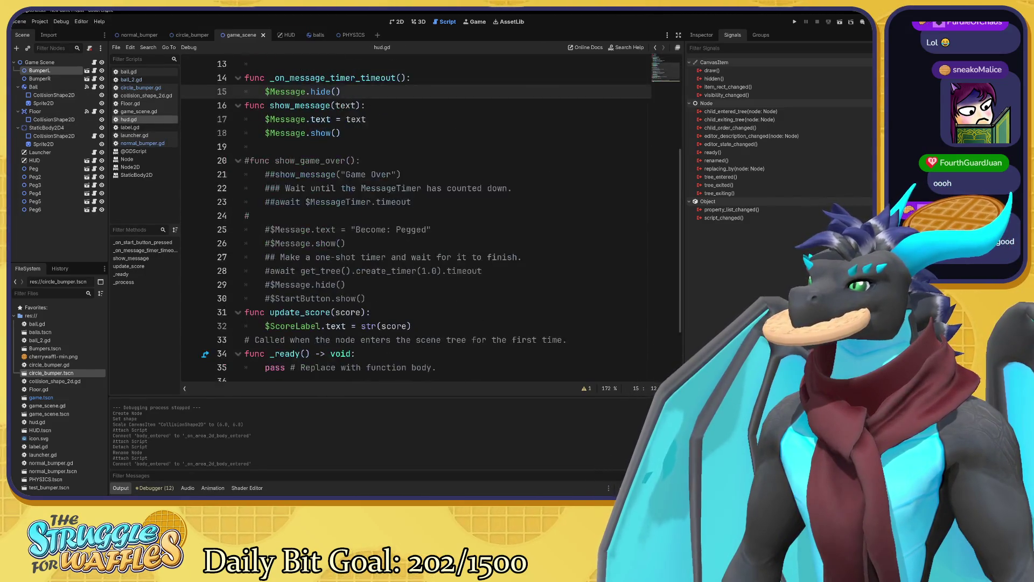
{"action": "left_click", "coordinate": [265, 248]}
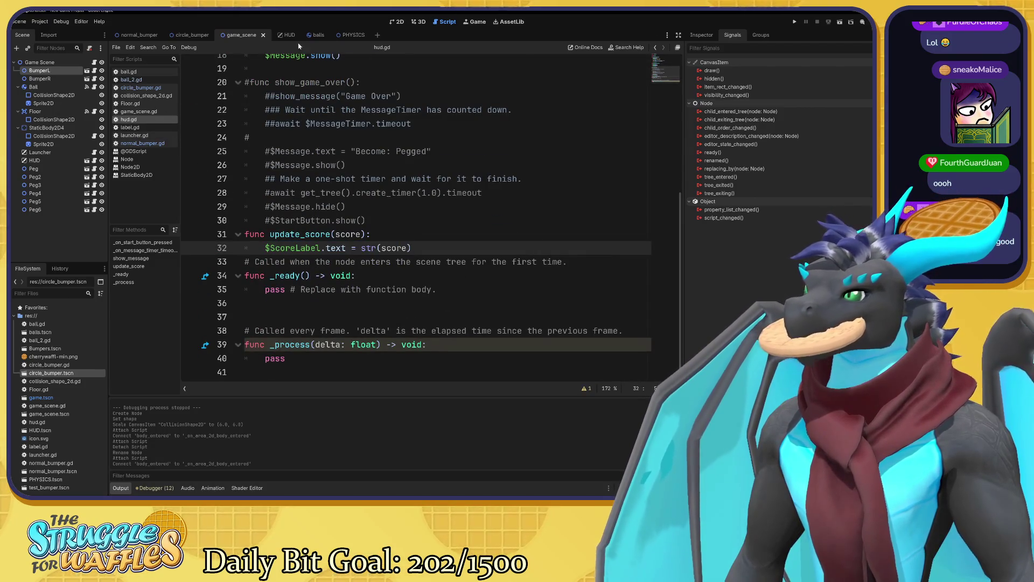
{"action": "left_click", "coordinate": [284, 35]}
{"action": "left_click", "coordinate": [322, 248]}
{"action": "left_click_drag", "start_coordinate": [321, 248], "coordinate": [275, 248]}
{"action": "type", "text": "SCORE"}
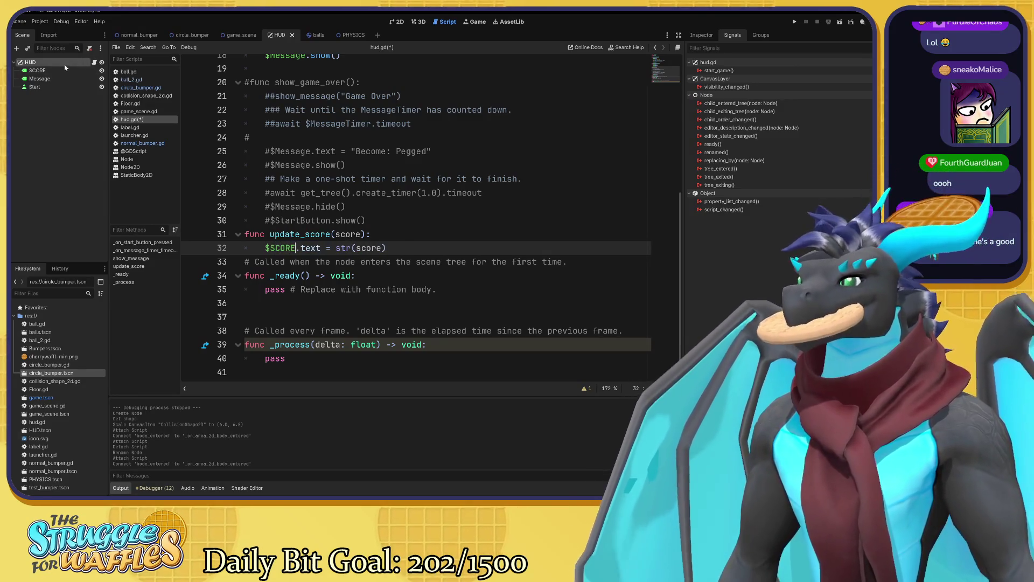
{"action": "left_click", "coordinate": [37, 70]}
{"action": "right_click", "coordinate": [60, 69]}
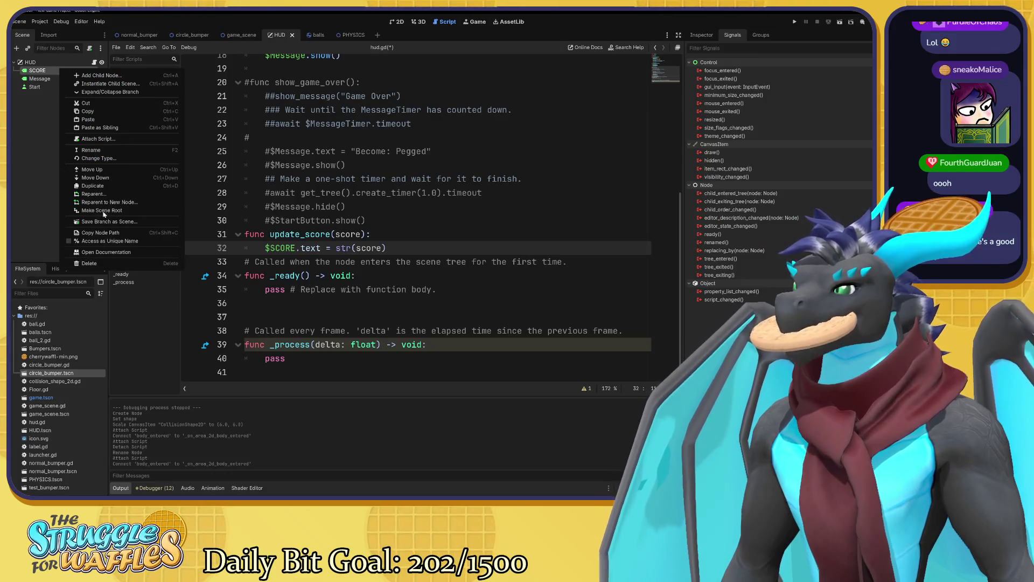
{"action": "left_click", "coordinate": [107, 150]}
{"action": "type", "text": "core_"}
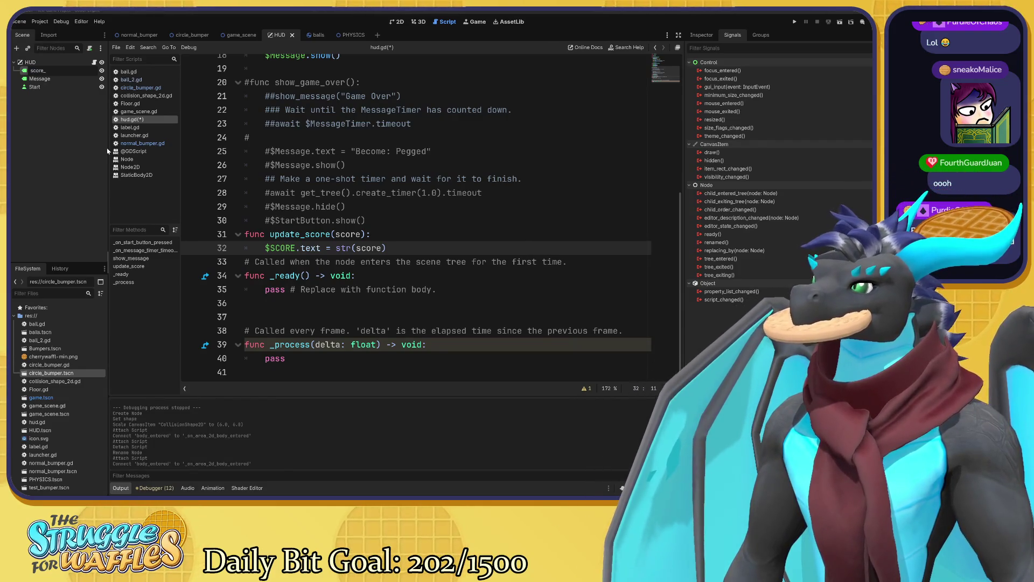
{"action": "type", "text": "label"}
{"action": "key", "text": "Return"}
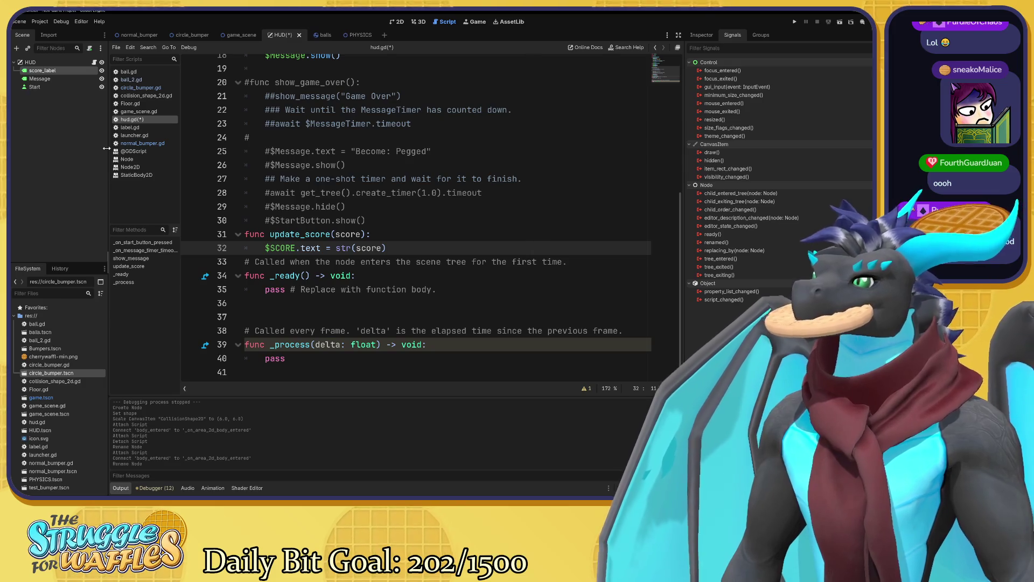
{"action": "key", "text": "shift+Left"}
{"action": "key", "text": "shift+Left"}
{"action": "key", "text": "shift+Left"}
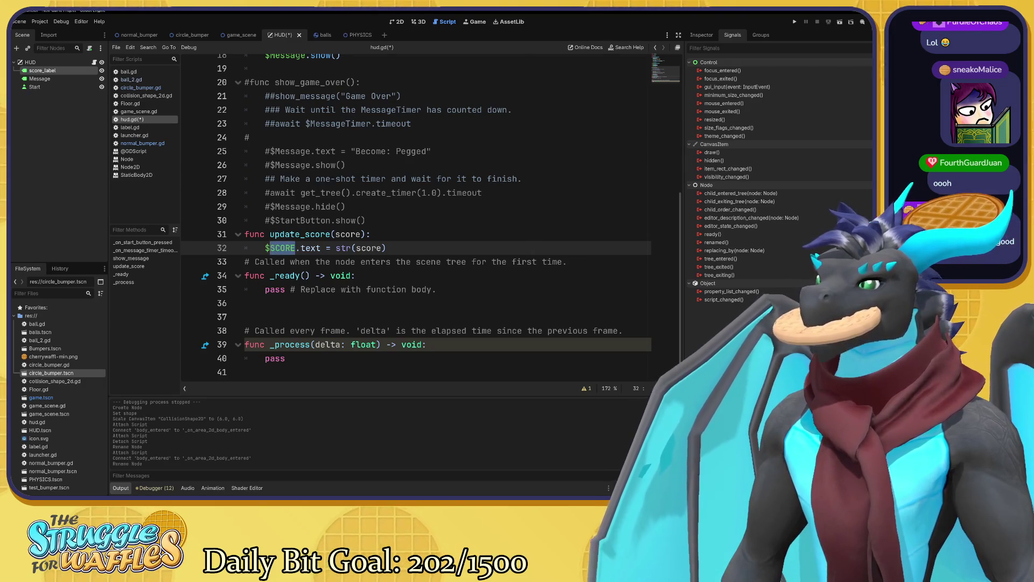
{"action": "type", "text": "score_"}
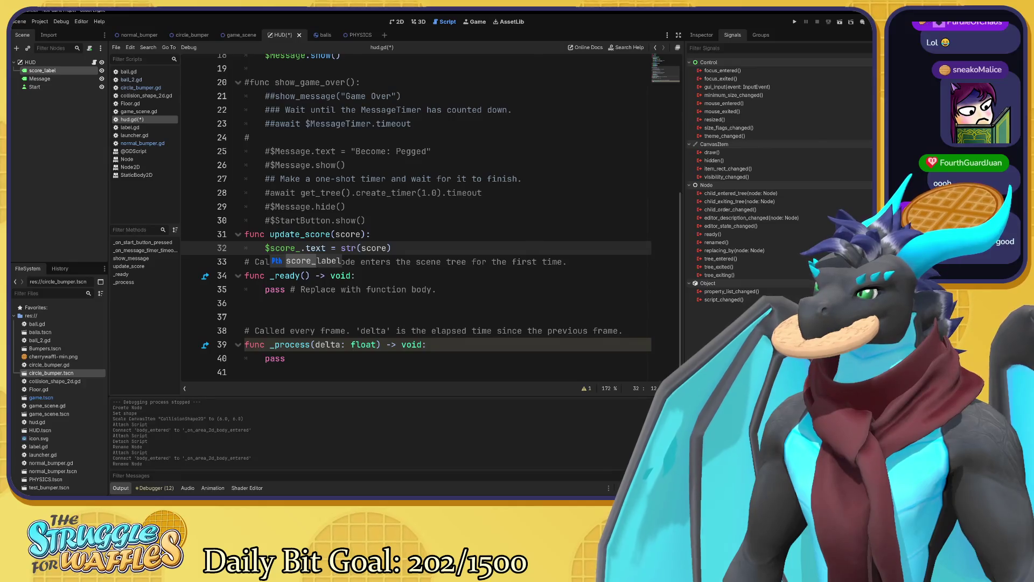
{"action": "key", "text": "Return"}
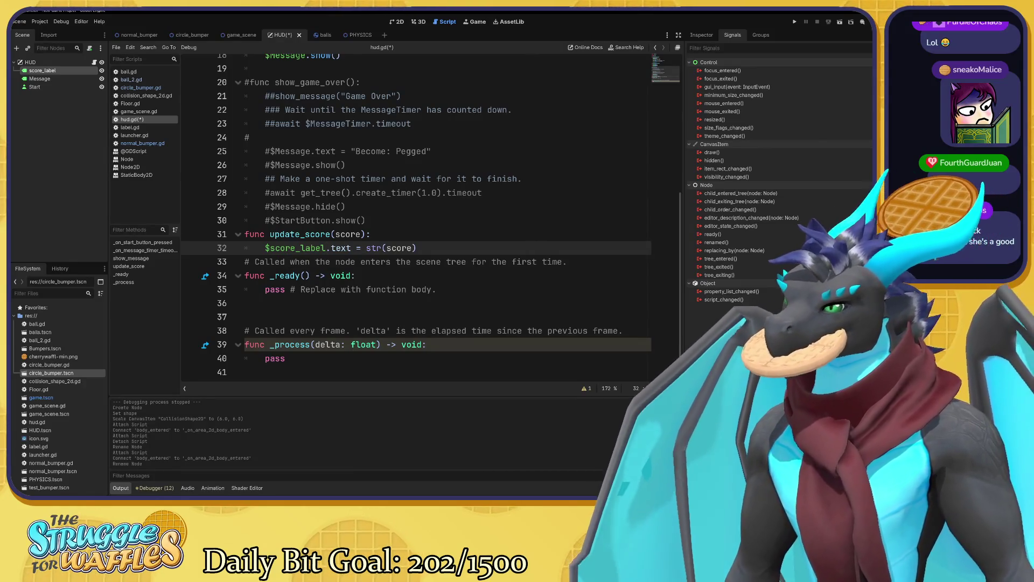
{"action": "double_click", "coordinate": [397, 248]}
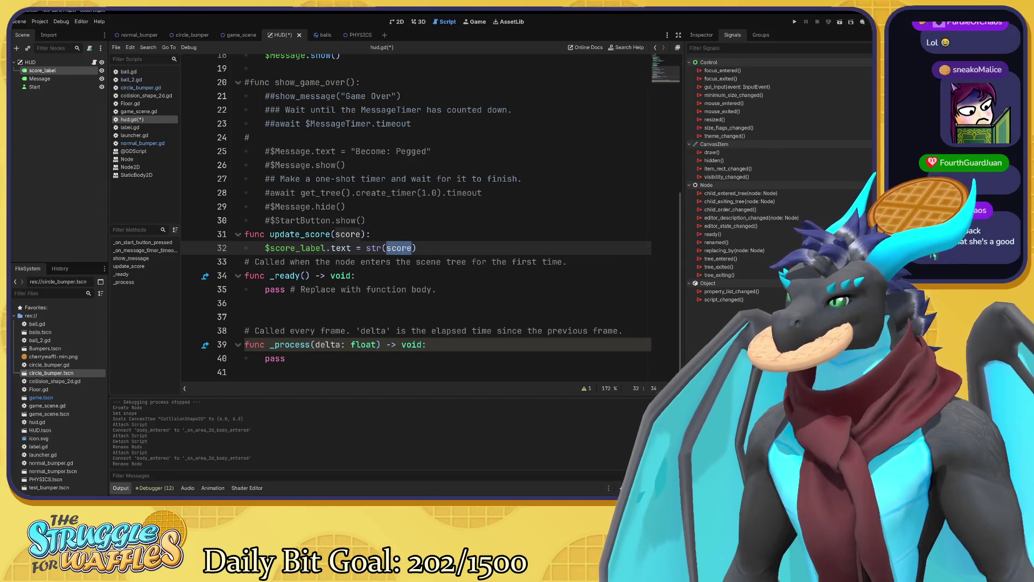
{"action": "key", "text": "Right"}
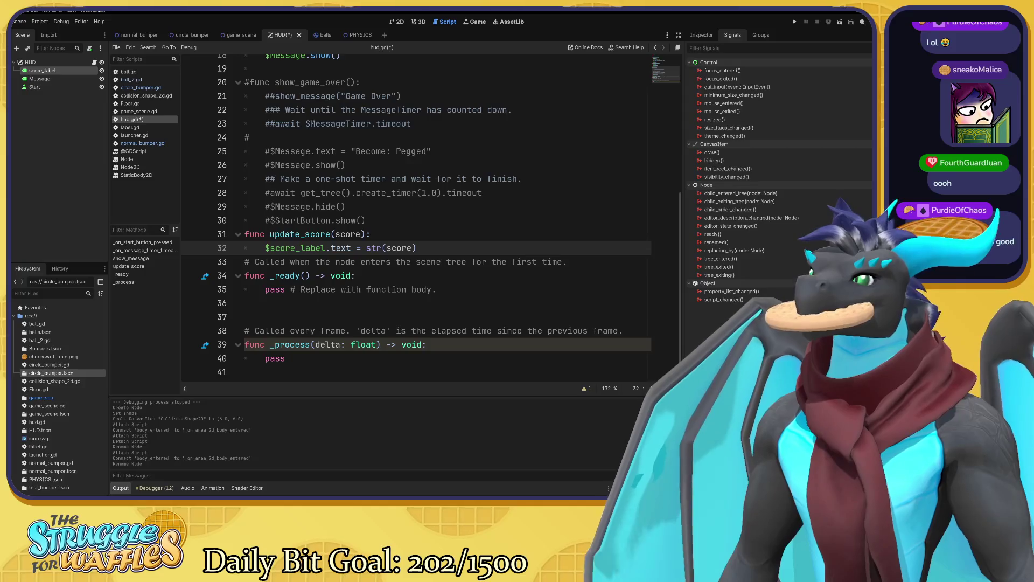
{"action": "scroll", "coordinate": [421, 216], "scroll_direction": "up", "scroll_amount": 6}
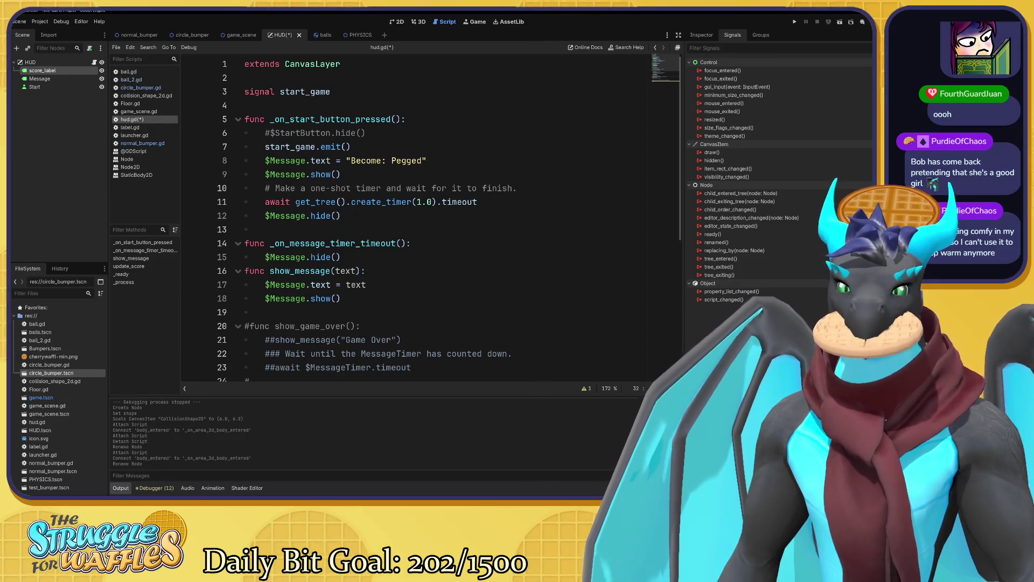
Review the update_score snippet on the Heads up display docs page, then save hud.gd
{"action": "key", "text": "alt+Tab"}
{"action": "mouse_move", "coordinate": [266, 85]}
{"action": "left_mouse_down"}
{"action": "mouse_move", "coordinate": [374, 107]}
{"action": "mouse_move", "coordinate": [434, 139]}
{"action": "left_mouse_up"}
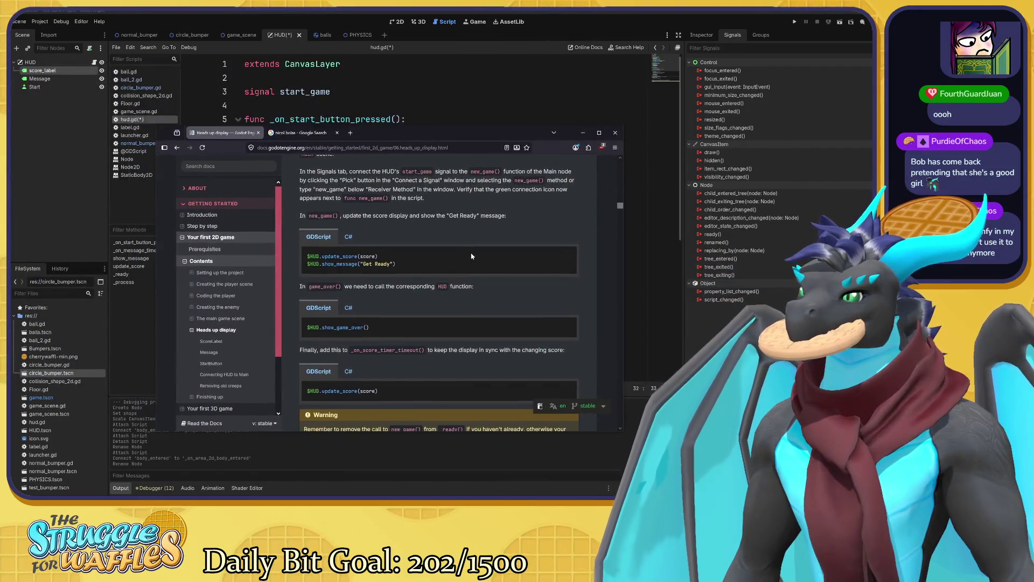
{"action": "scroll", "coordinate": [473, 258], "scroll_direction": "up", "scroll_amount": 5}
{"action": "scroll", "coordinate": [472, 258], "scroll_direction": "up", "scroll_amount": 2}
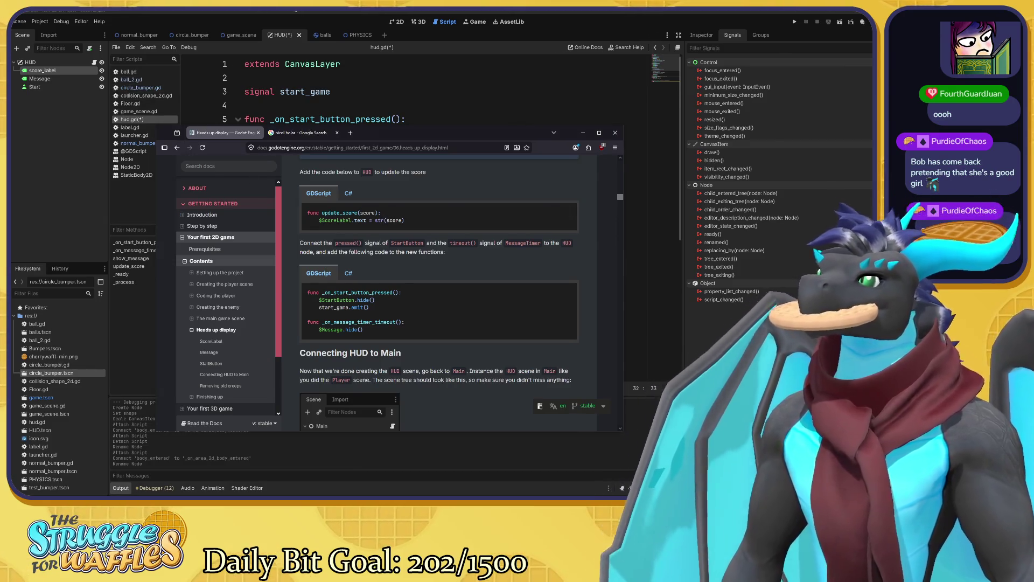
{"action": "left_click", "coordinate": [295, 11]}
{"action": "key", "text": "ctrl+s"}
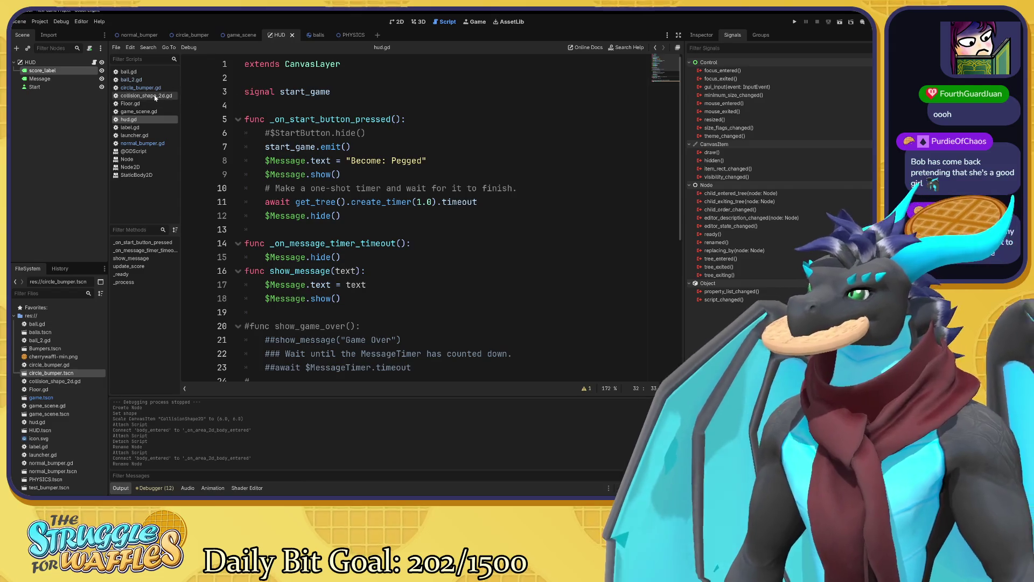
Browse the scripts to normal_bumper.gd, place the cursor on line 15, and return to the docs
{"action": "left_click", "coordinate": [151, 104]}
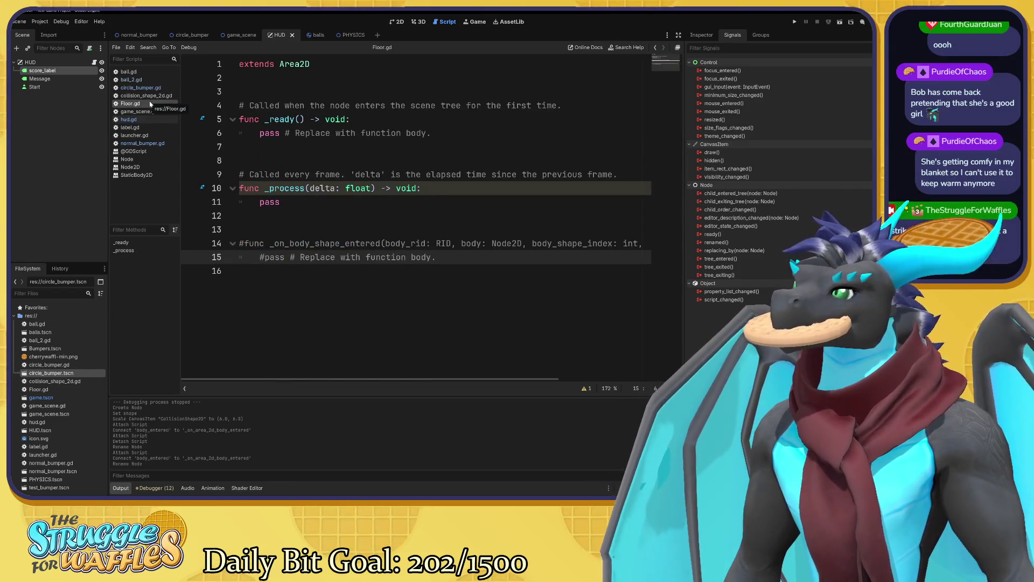
{"action": "left_click", "coordinate": [157, 88]}
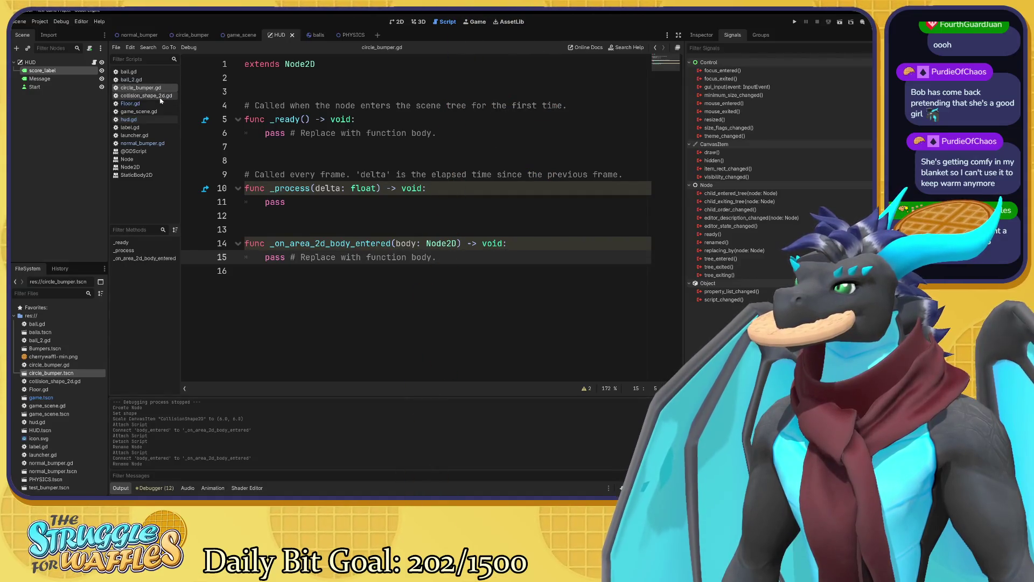
{"action": "left_click", "coordinate": [160, 95]}
{"action": "left_click", "coordinate": [155, 87]}
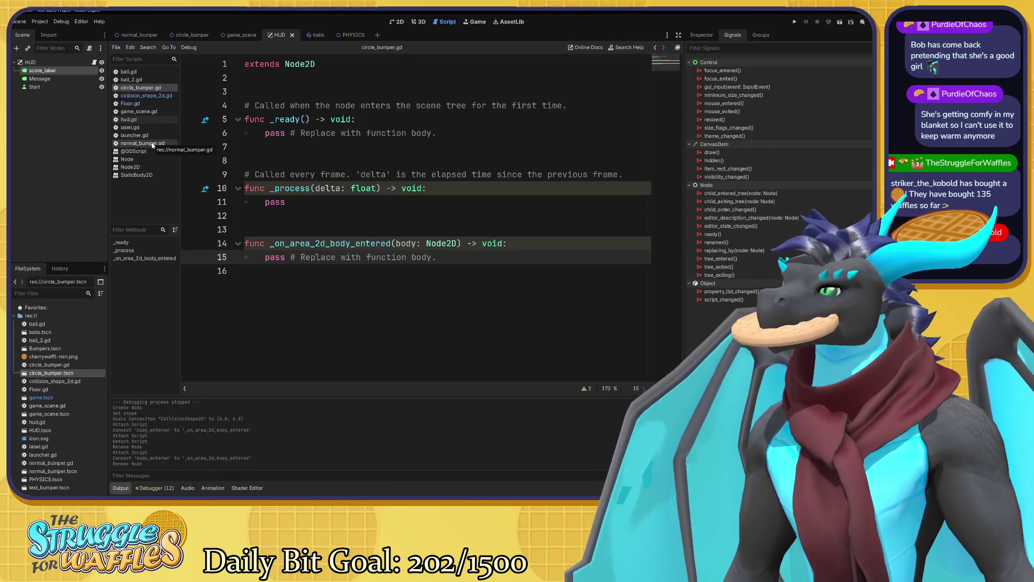
{"action": "left_click", "coordinate": [155, 143]}
{"action": "left_click", "coordinate": [254, 257]}
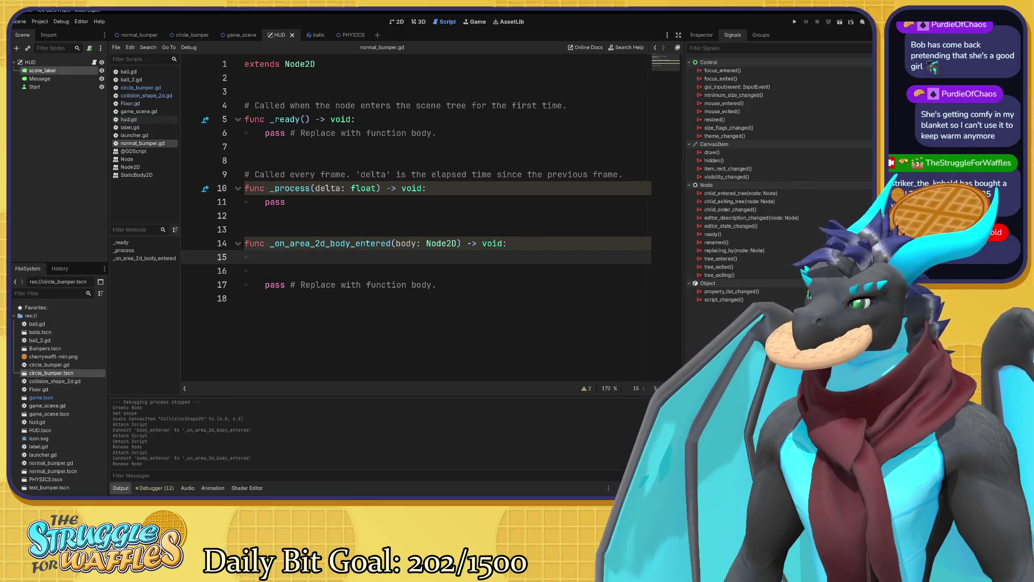
{"action": "key", "text": "alt+Tab"}
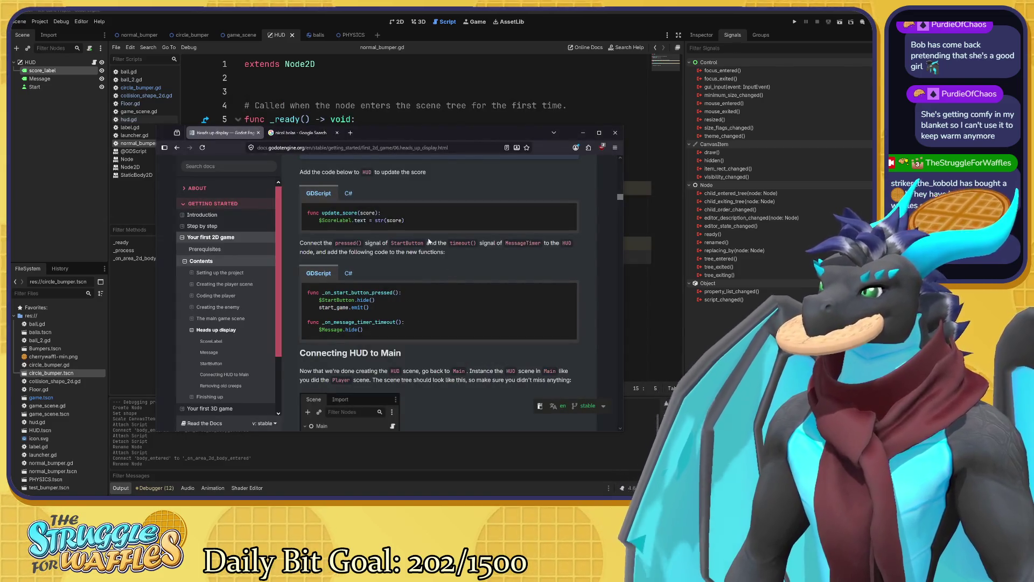
Scroll the docs to the $HUD.update_score(score) call, then minimize the browser to reveal normal_bumper.gd
{"action": "scroll", "coordinate": [409, 307], "scroll_direction": "down", "scroll_amount": 3}
{"action": "scroll", "coordinate": [409, 307], "scroll_direction": "down", "scroll_amount": 8}
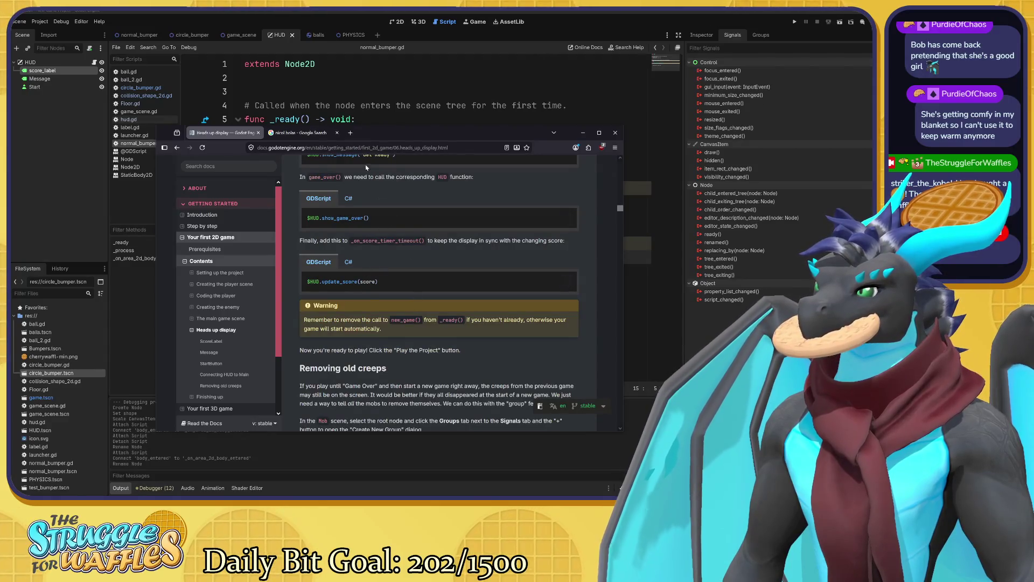
{"action": "mouse_move", "coordinate": [373, 134]}
{"action": "left_mouse_down"}
{"action": "mouse_move", "coordinate": [420, 501]}
{"action": "mouse_move", "coordinate": [447, 174]}
{"action": "left_mouse_up"}
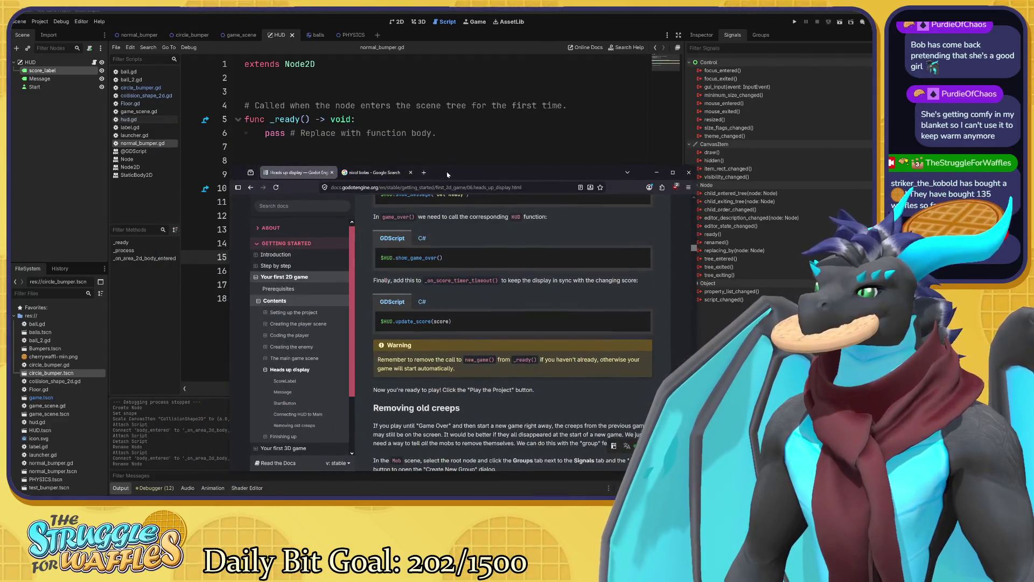
{"action": "left_click", "coordinate": [656, 173]}
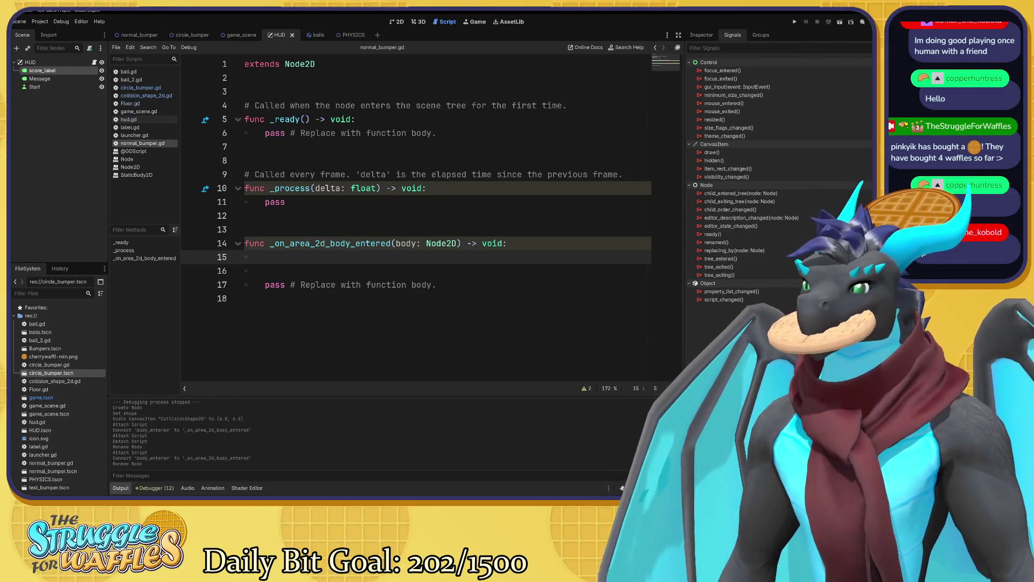
On line 15 of normal_bumper.gd, add the call $HUD.update_score(score) above pass
{"action": "type", "text": "$H"}
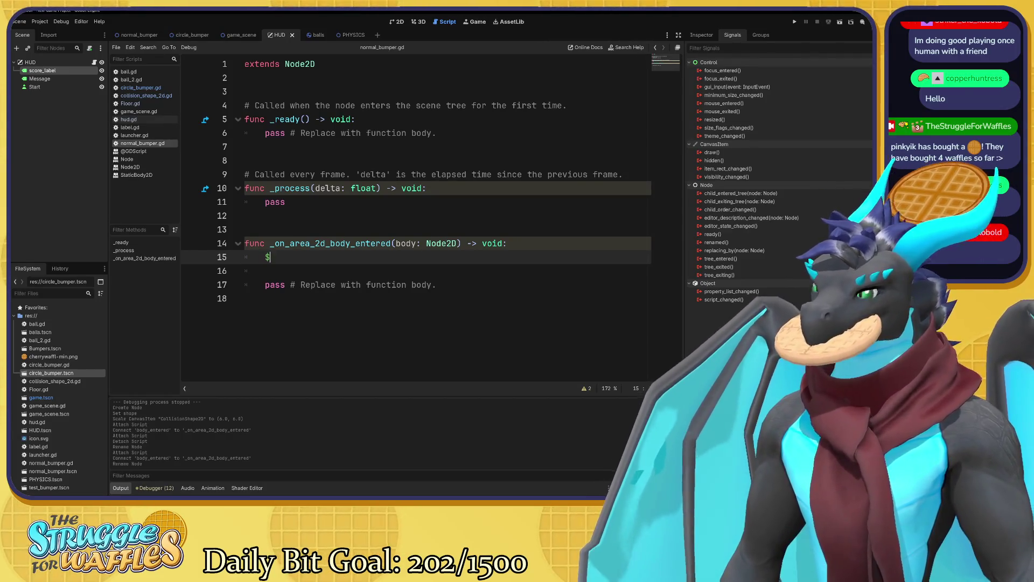
{"action": "type", "text": "UD."}
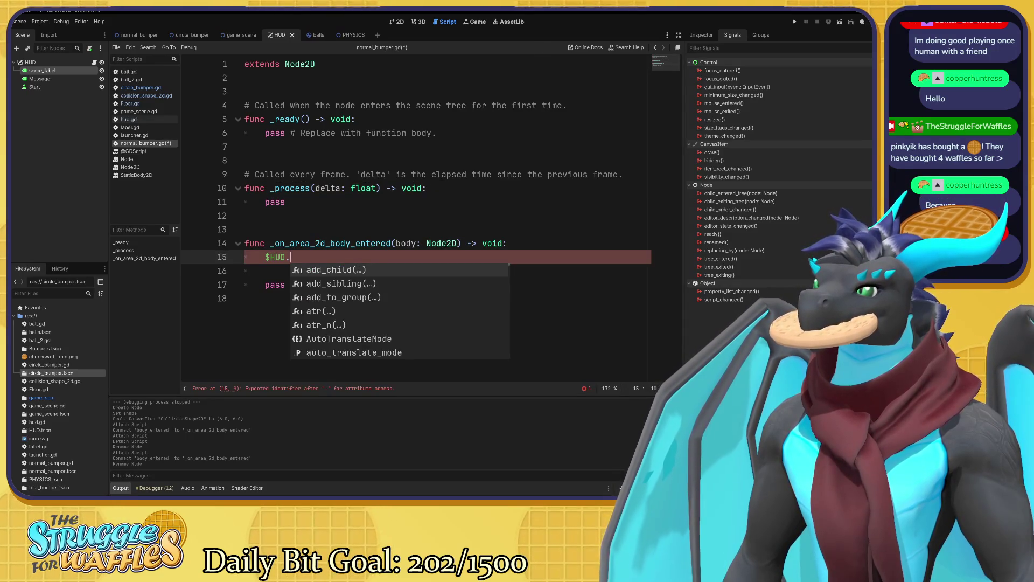
{"action": "type", "text": "update"}
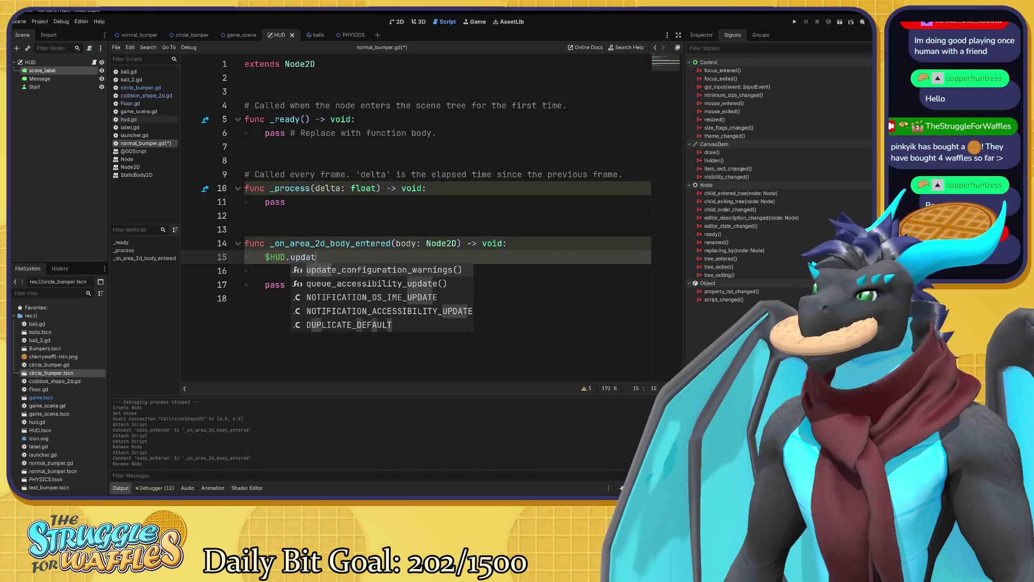
{"action": "type", "text": "_score"}
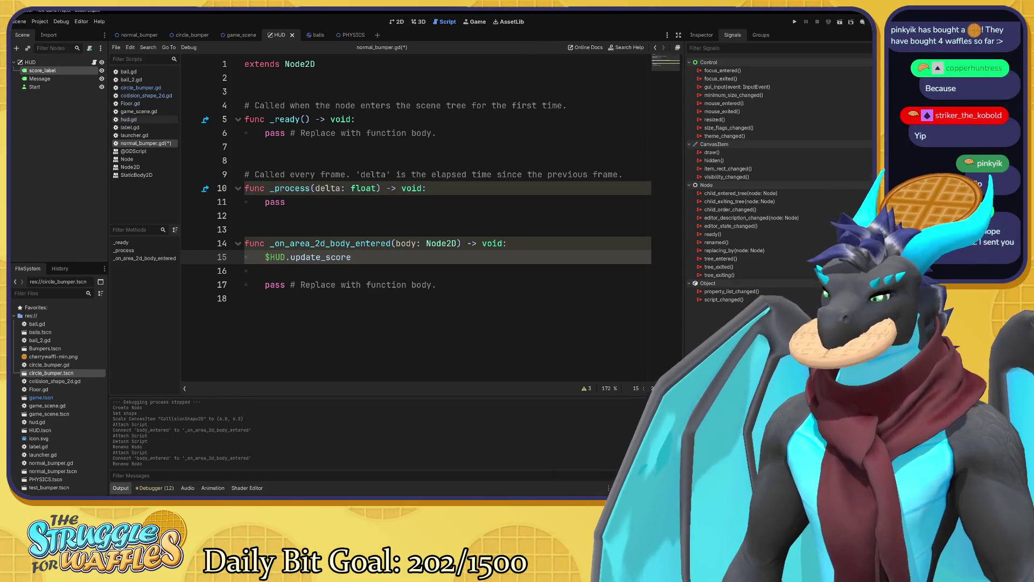
{"action": "type", "text": "(score)"}
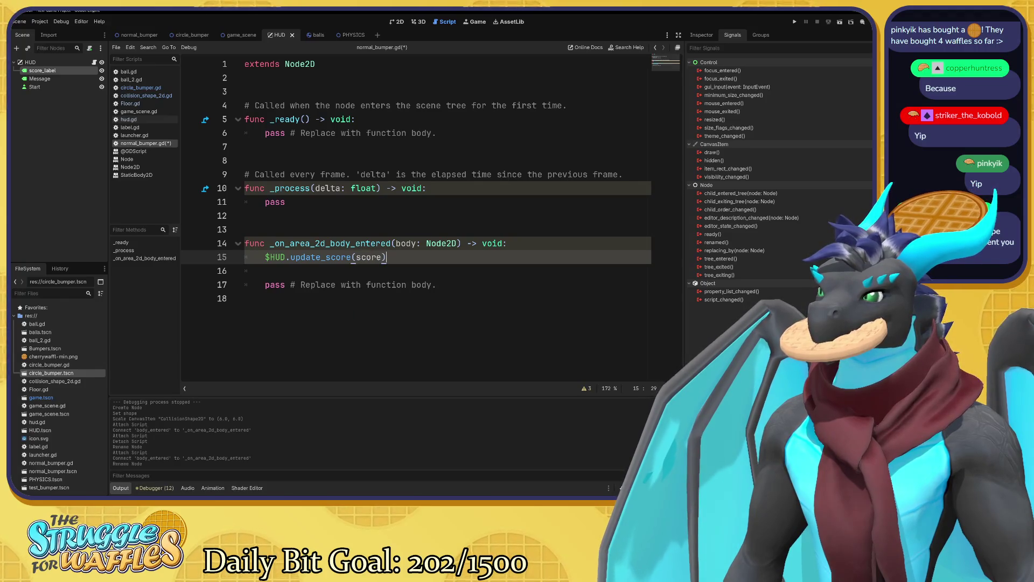
{"action": "type", "text": ")"}
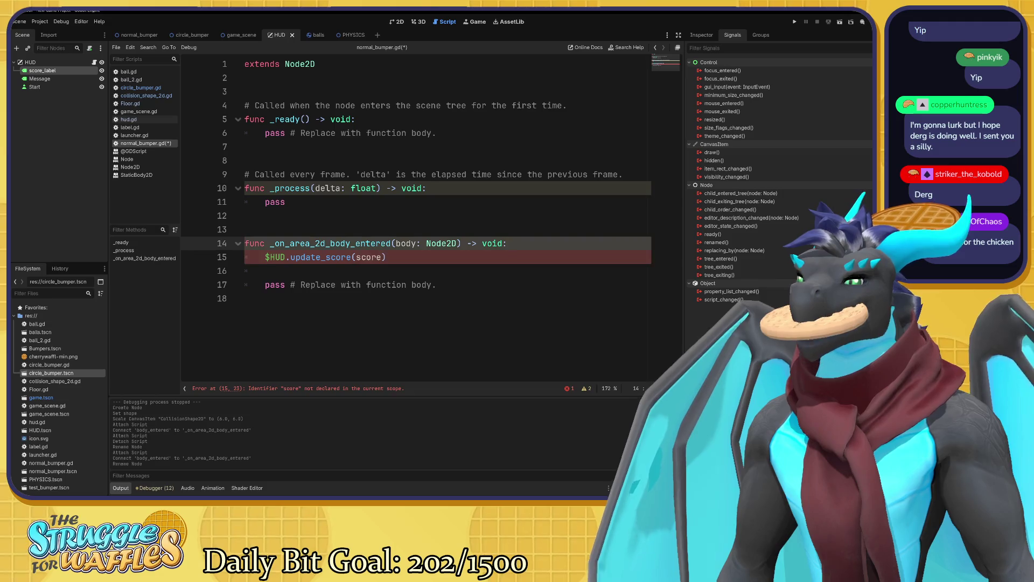
Insert a new line above the update_score call and write 'var score += 1' on it
{"action": "key", "text": "Return"}
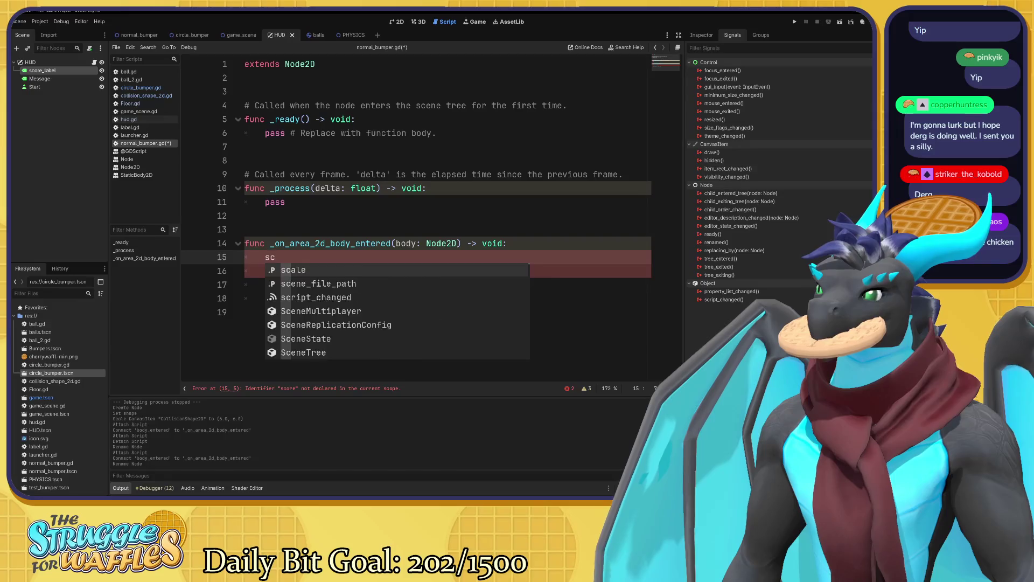
{"action": "key", "text": "BackSpace"}
{"action": "key", "text": "BackSpace"}
{"action": "type", "text": "var ="}
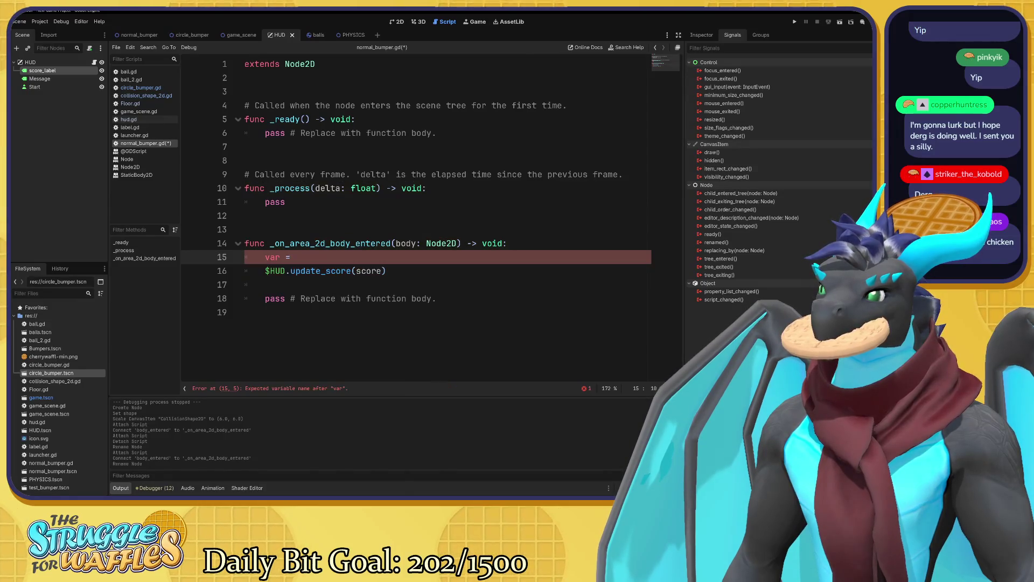
{"action": "key", "text": "BackSpace"}
{"action": "type", "text": "score"}
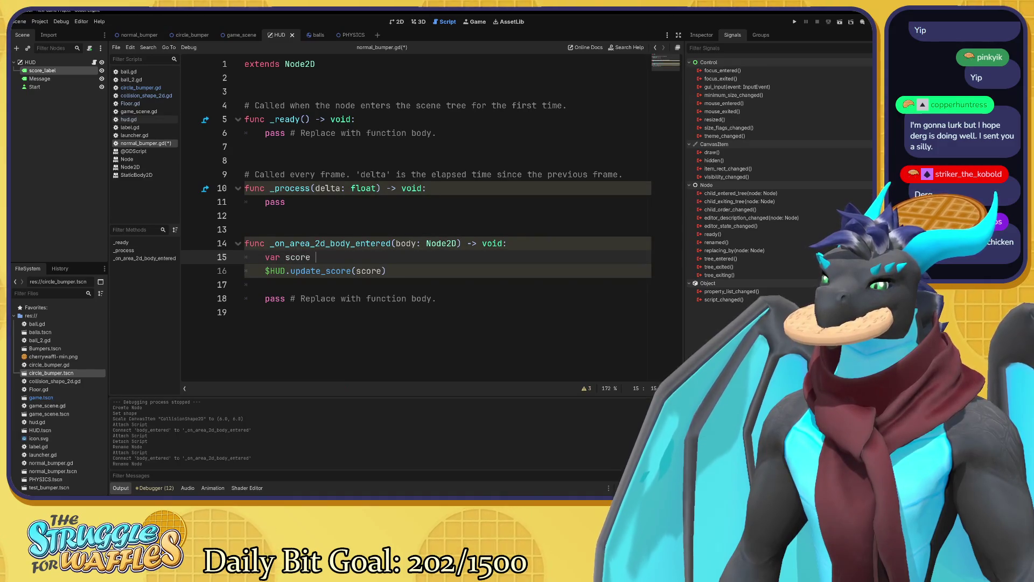
{"action": "type", "text": " ="}
{"action": "key", "text": "BackSpace"}
{"action": "type", "text": "+= "}
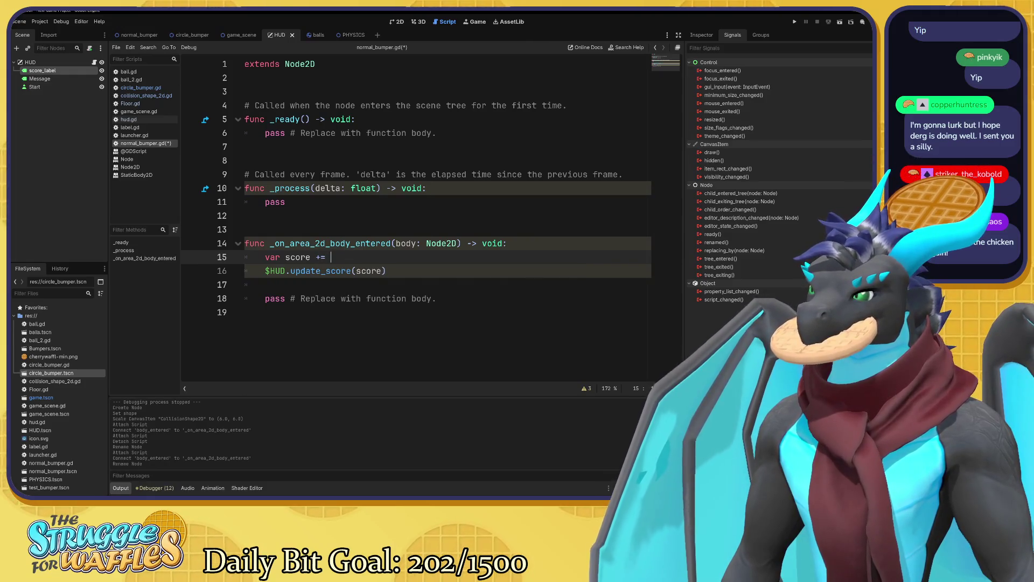
{"action": "type", "text": "1"}
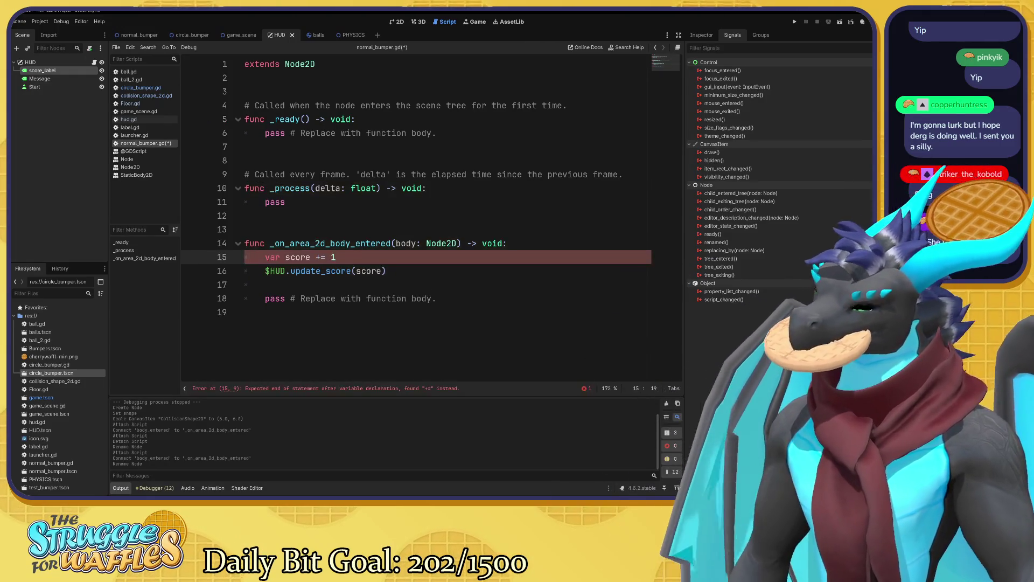
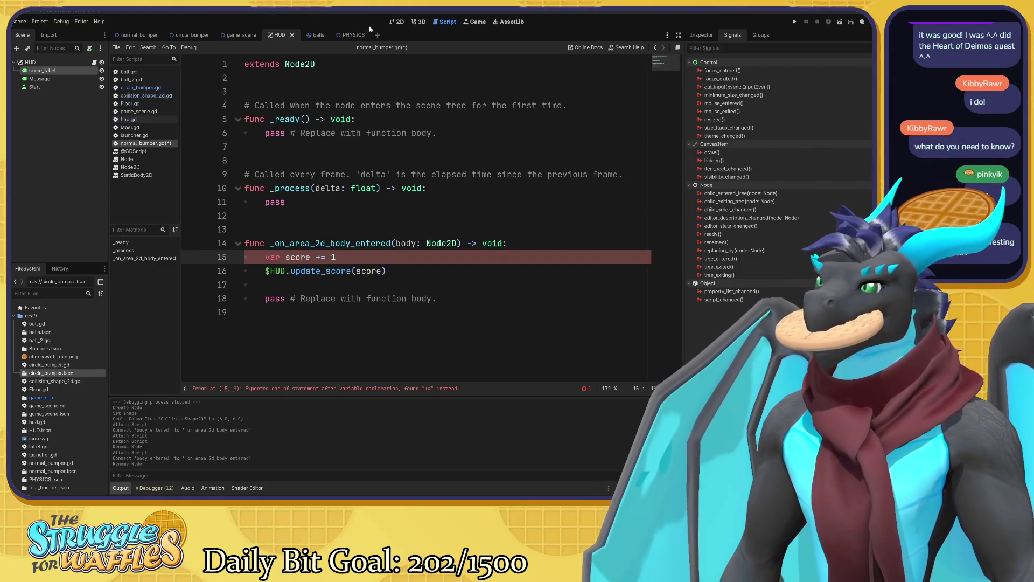
Set score_label's Text to 'Score: 0', save the HUD scene, and open normal_bumper.gd from game_scene
{"action": "left_click", "coordinate": [398, 23]}
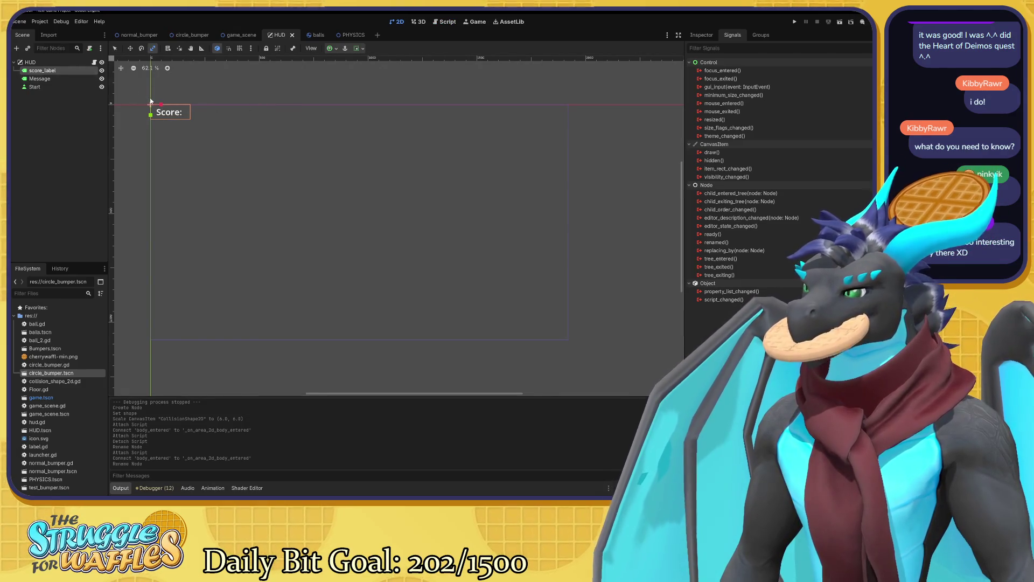
{"action": "left_click", "coordinate": [701, 35]}
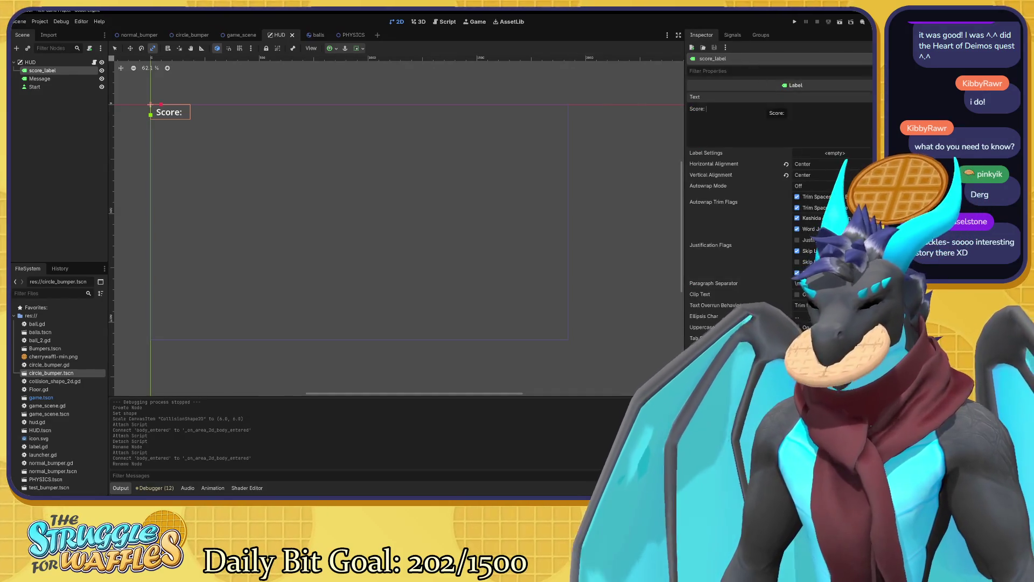
{"action": "type", "text": "0"}
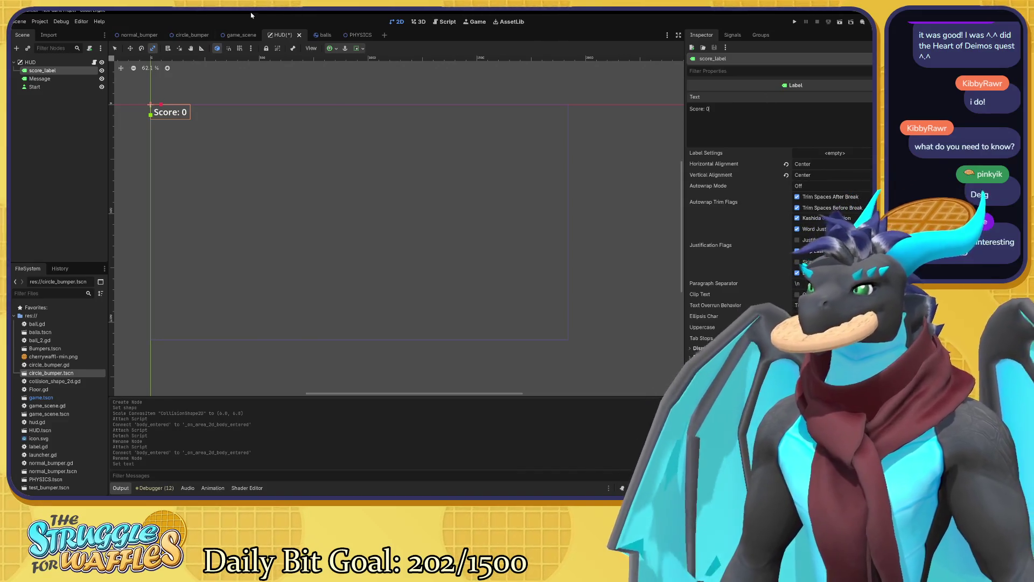
{"action": "key", "text": "ctrl+s"}
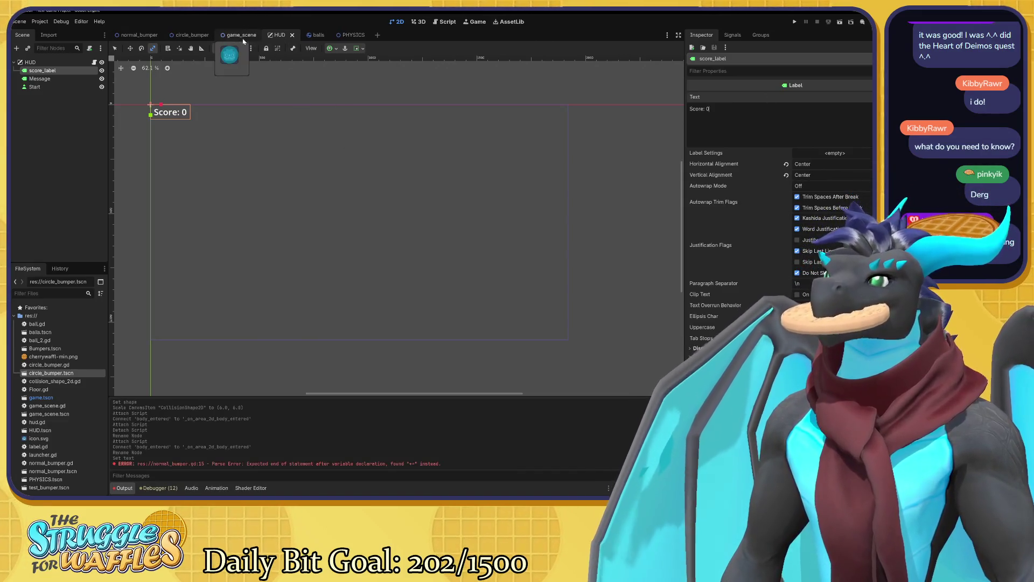
{"action": "left_click", "coordinate": [241, 35]}
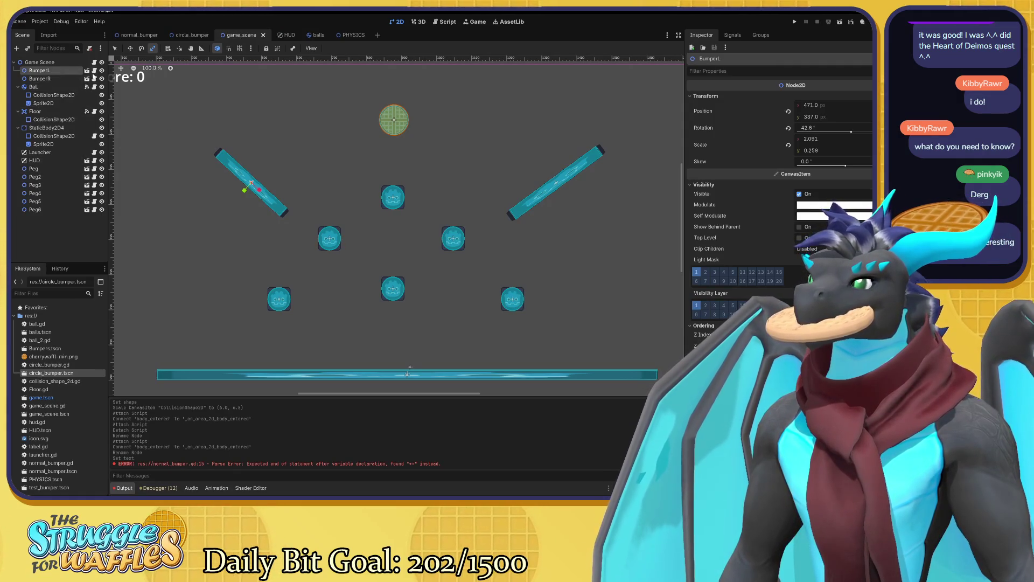
{"action": "left_click", "coordinate": [94, 71]}
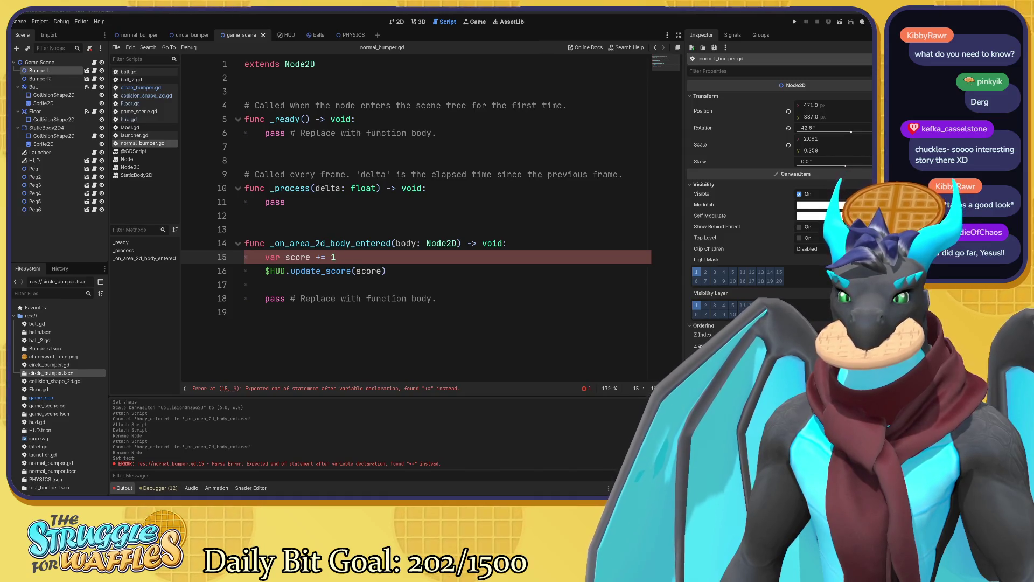
{"action": "key", "text": "alt+Tab"}
{"action": "left_click_drag", "start_coordinate": [242, 87], "coordinate": [331, 101]}
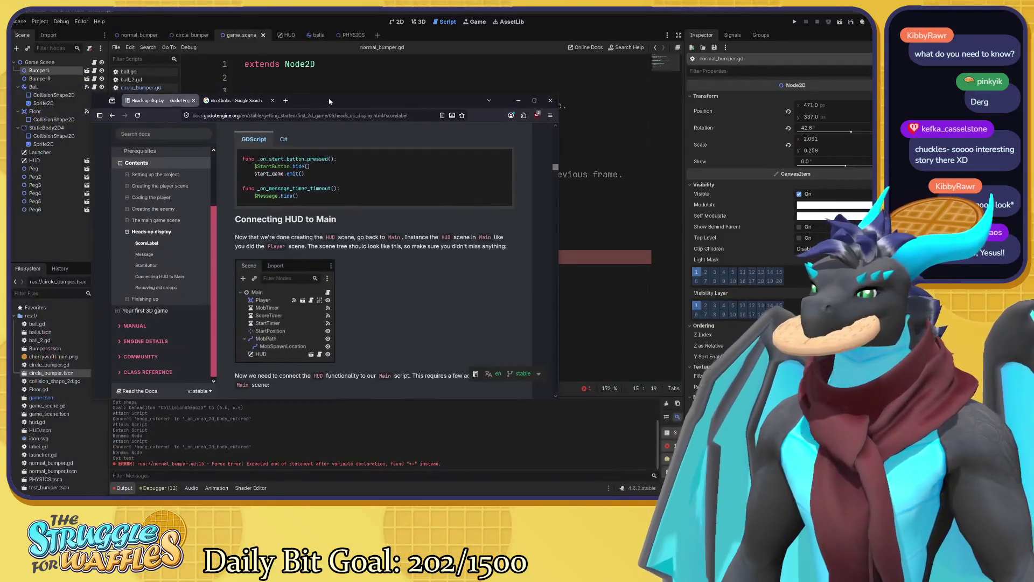
{"action": "scroll", "coordinate": [374, 258], "scroll_direction": "up", "scroll_amount": 10}
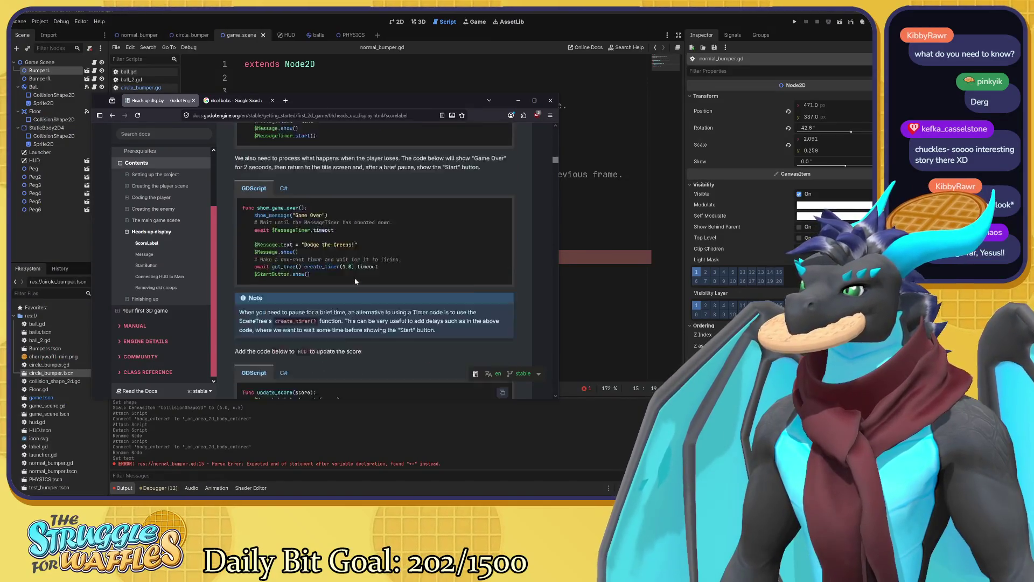
{"action": "scroll", "coordinate": [291, 177], "scroll_direction": "up", "scroll_amount": 4}
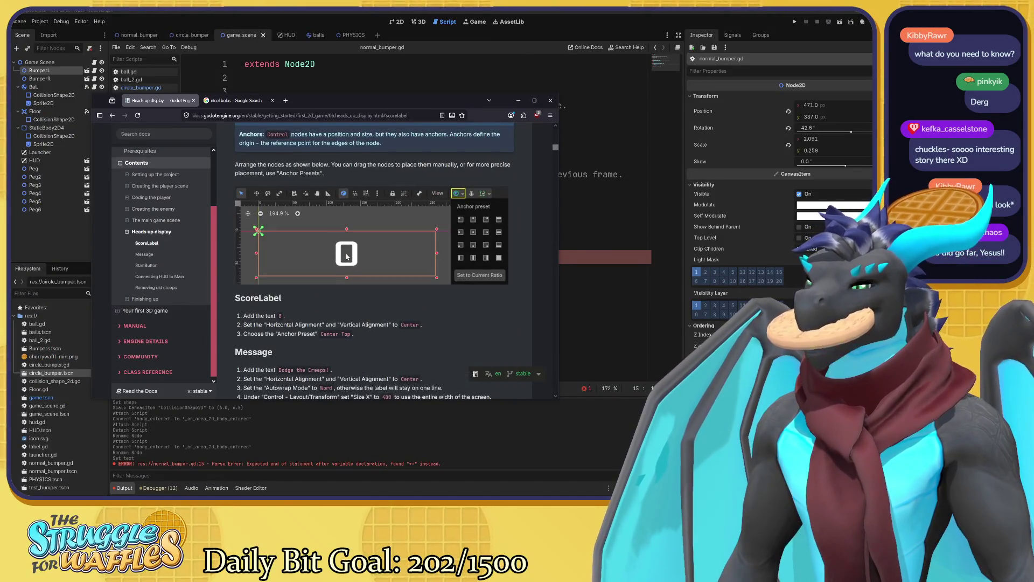
{"action": "scroll", "coordinate": [347, 257], "scroll_direction": "up", "scroll_amount": 10}
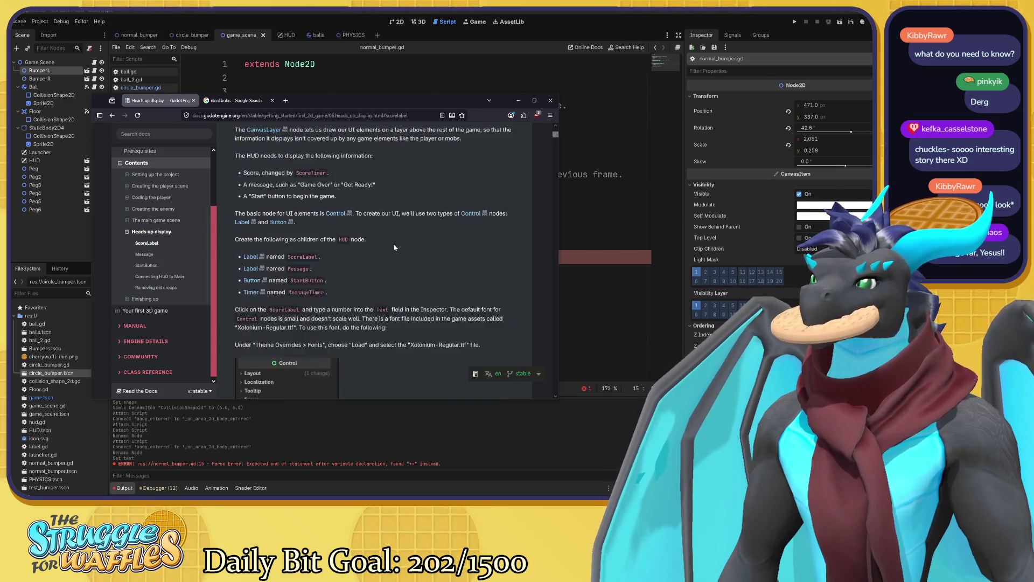
{"action": "scroll", "coordinate": [412, 247], "scroll_direction": "up", "scroll_amount": 2}
{"action": "scroll", "coordinate": [412, 246], "scroll_direction": "down", "scroll_amount": 3}
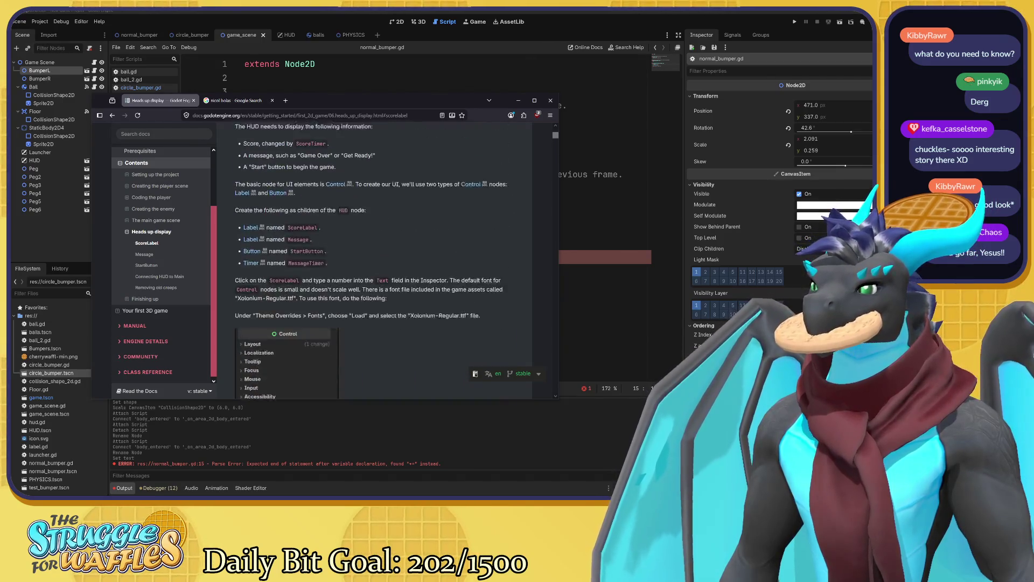
{"action": "scroll", "coordinate": [413, 246], "scroll_direction": "up", "scroll_amount": 1}
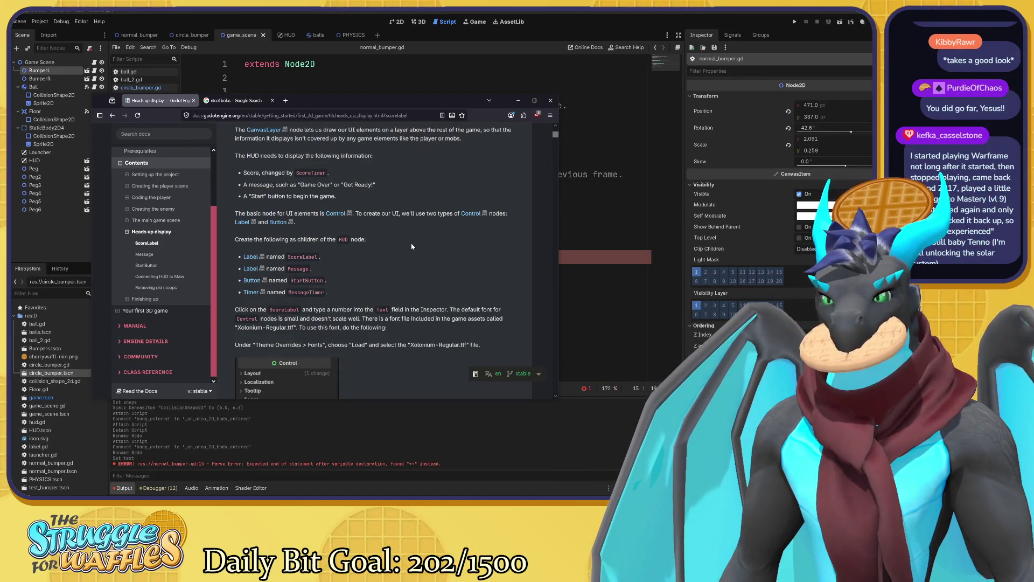
{"action": "scroll", "coordinate": [411, 246], "scroll_direction": "down", "scroll_amount": 2}
{"action": "scroll", "coordinate": [425, 244], "scroll_direction": "up", "scroll_amount": 4}
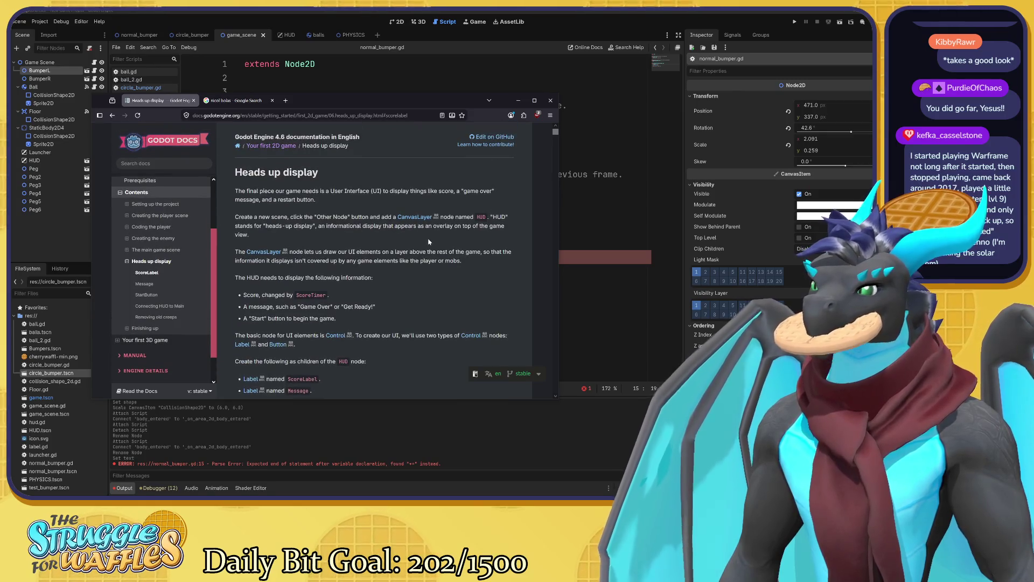
{"action": "scroll", "coordinate": [429, 242], "scroll_direction": "down", "scroll_amount": 10}
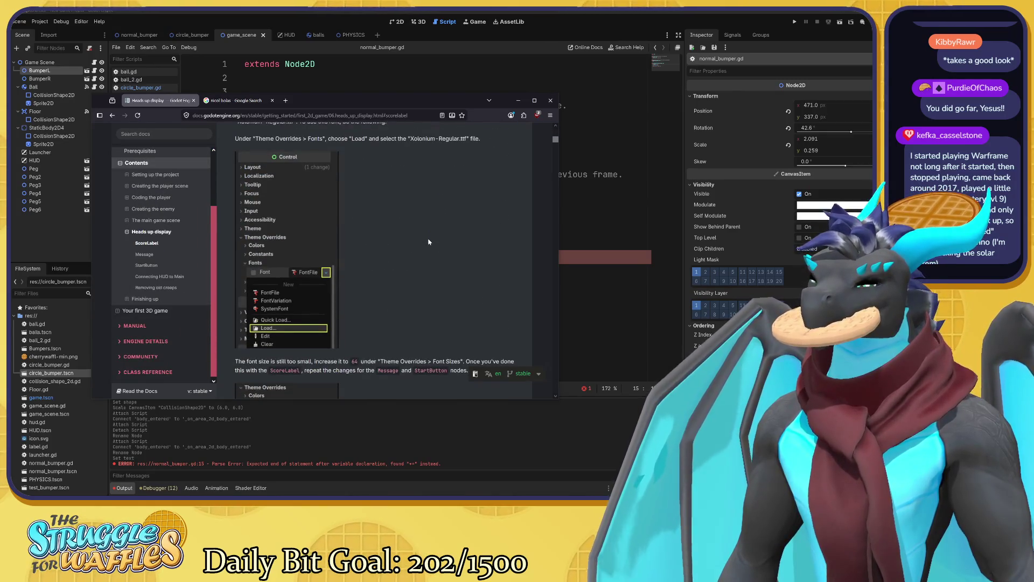
{"action": "scroll", "coordinate": [429, 242], "scroll_direction": "down", "scroll_amount": 3}
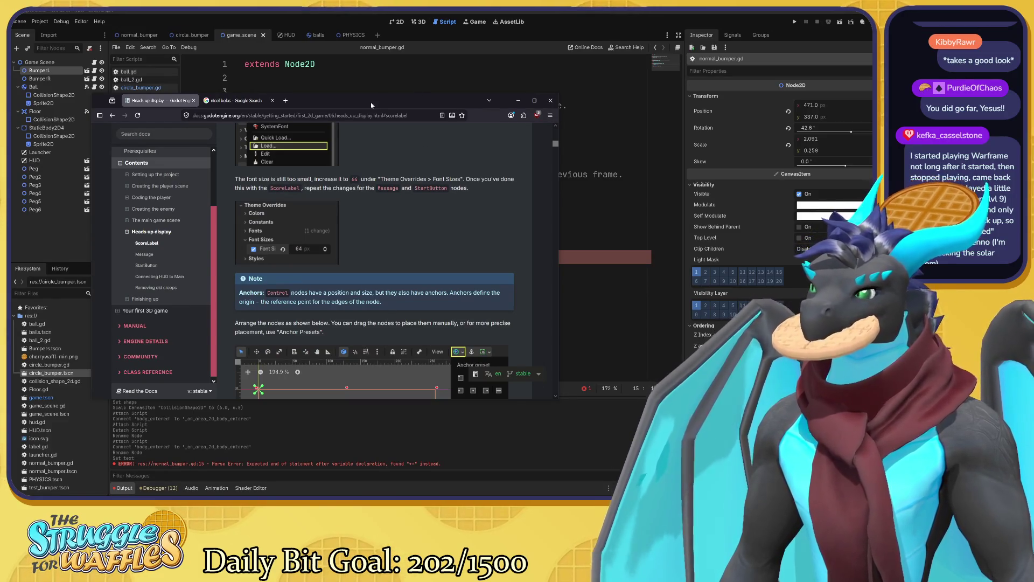
{"action": "key", "text": "super+Down"}
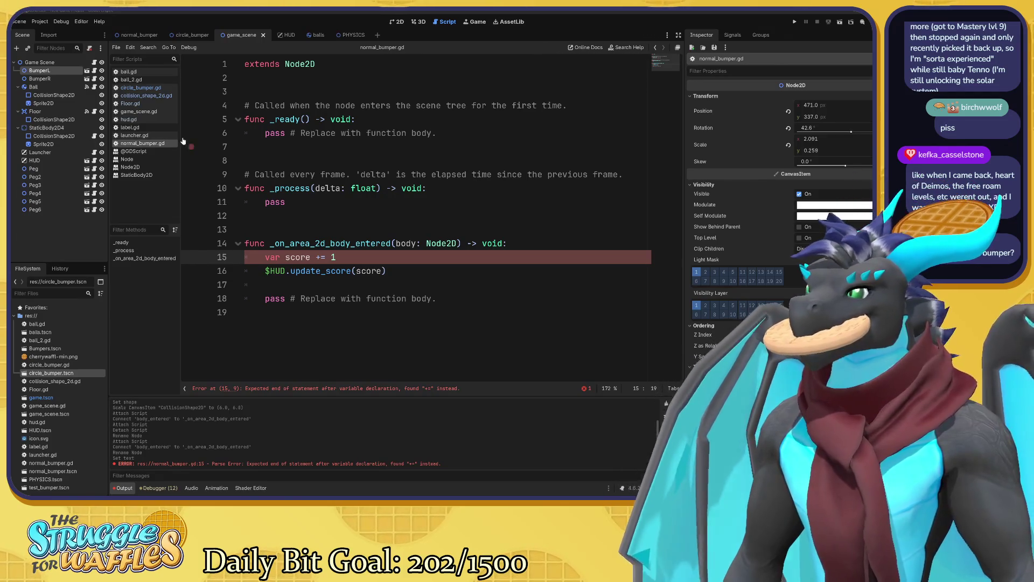
Pan and zoom game_scene's 2D canvas to frame the bumpers, pegs and the Score: 0 label
{"action": "left_click", "coordinate": [397, 22]}
{"action": "scroll", "coordinate": [277, 190], "scroll_direction": "down", "scroll_amount": 3}
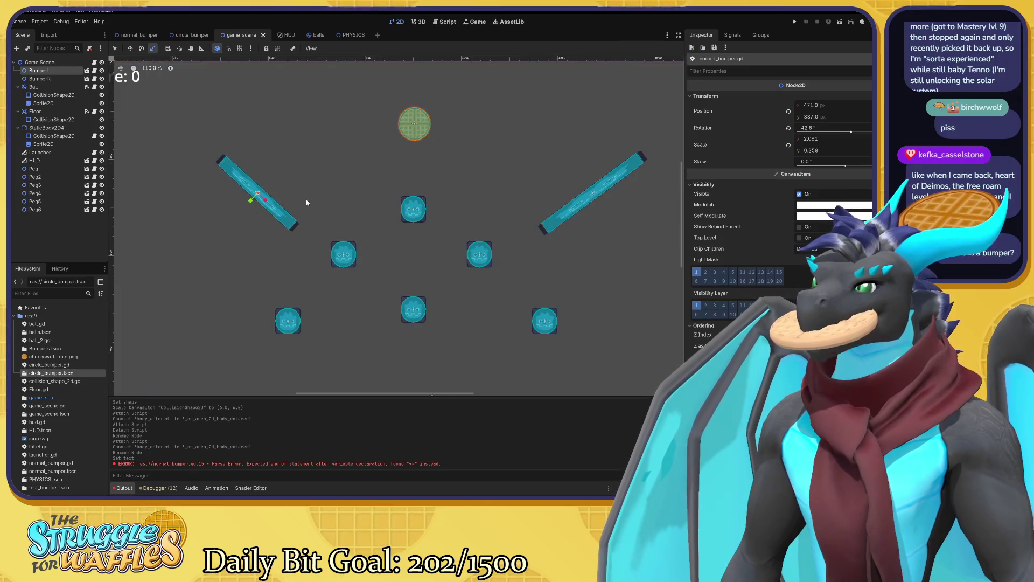
{"action": "left_click_drag", "start_coordinate": [307, 204], "coordinate": [261, 180]}
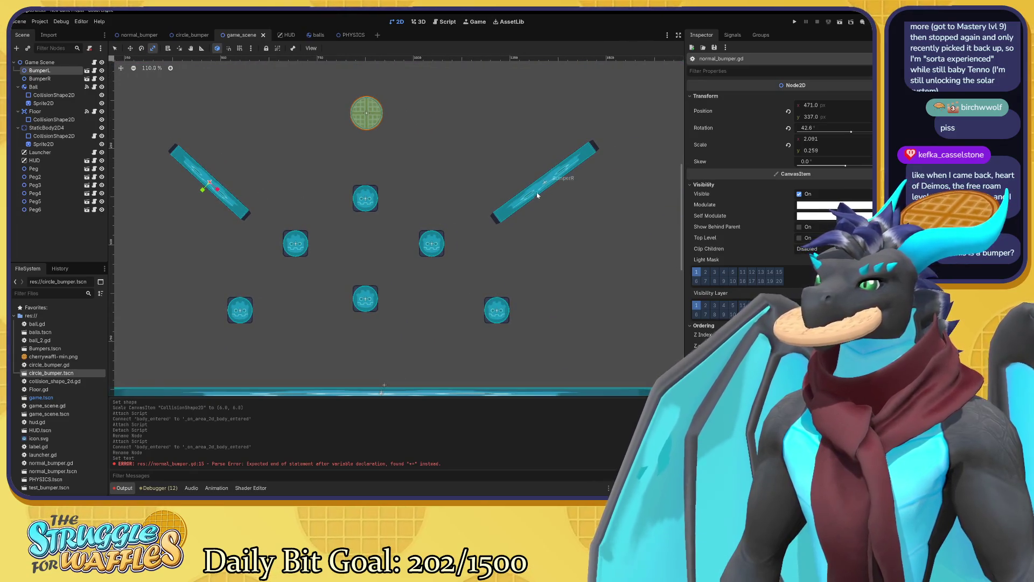
{"action": "left_click", "coordinate": [43, 79]}
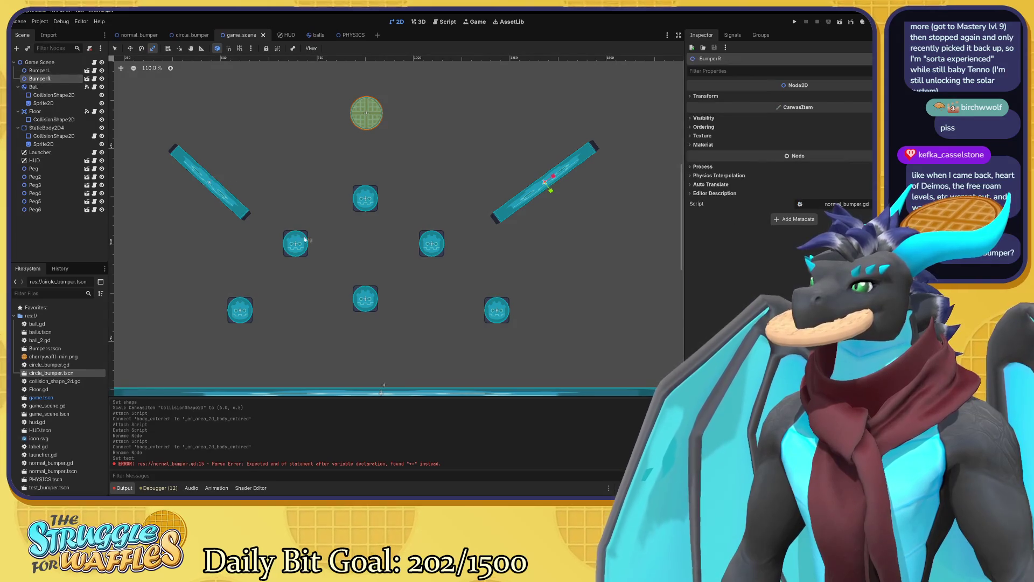
{"action": "left_click", "coordinate": [48, 169]}
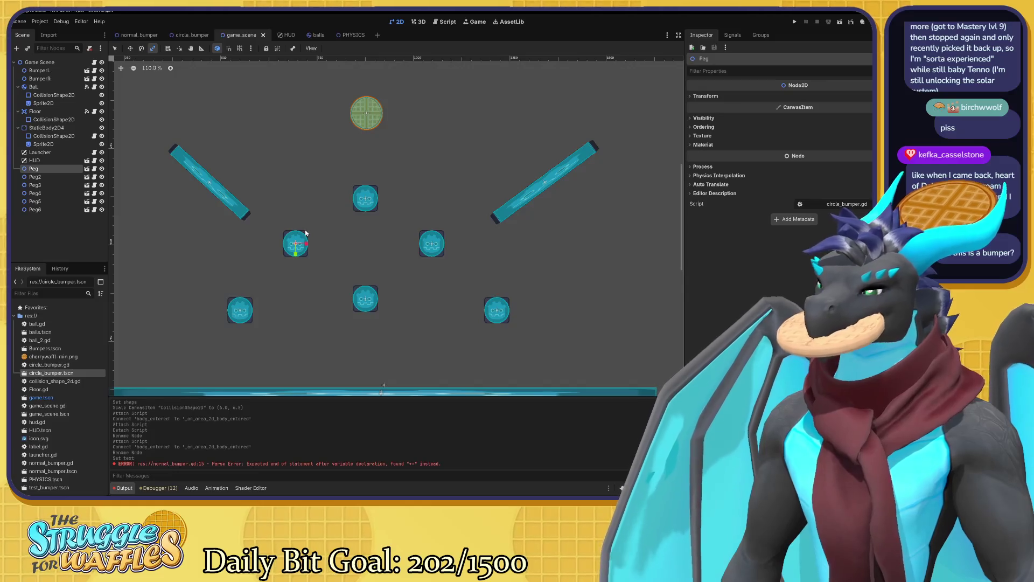
{"action": "left_click_drag", "start_coordinate": [211, 131], "coordinate": [327, 228]}
{"action": "scroll", "coordinate": [326, 228], "scroll_direction": "down", "scroll_amount": 5}
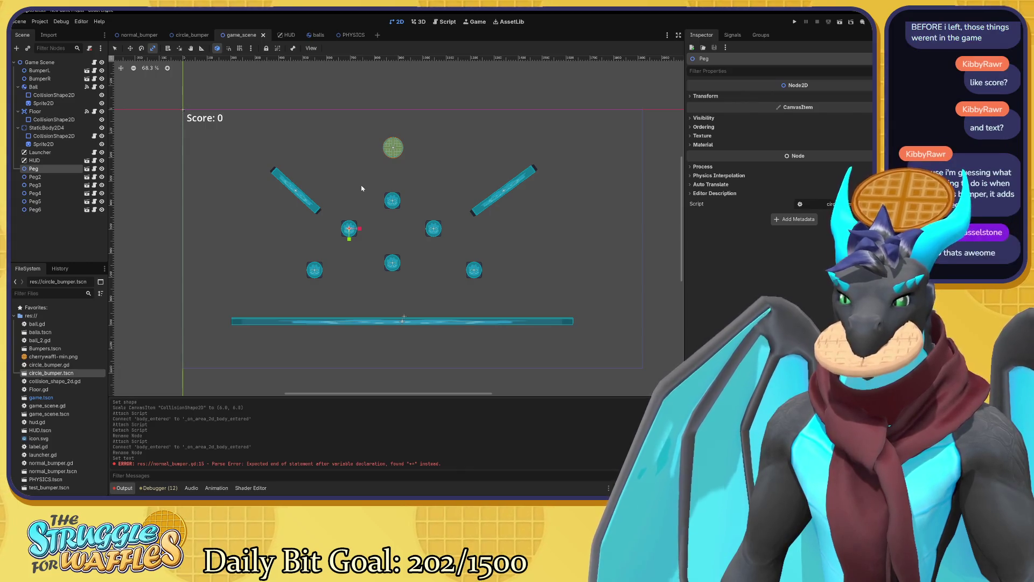
Open the HUD's hud.gd and highlight the str(score) call in update_score, then return to game_scene
{"action": "left_click", "coordinate": [286, 34]}
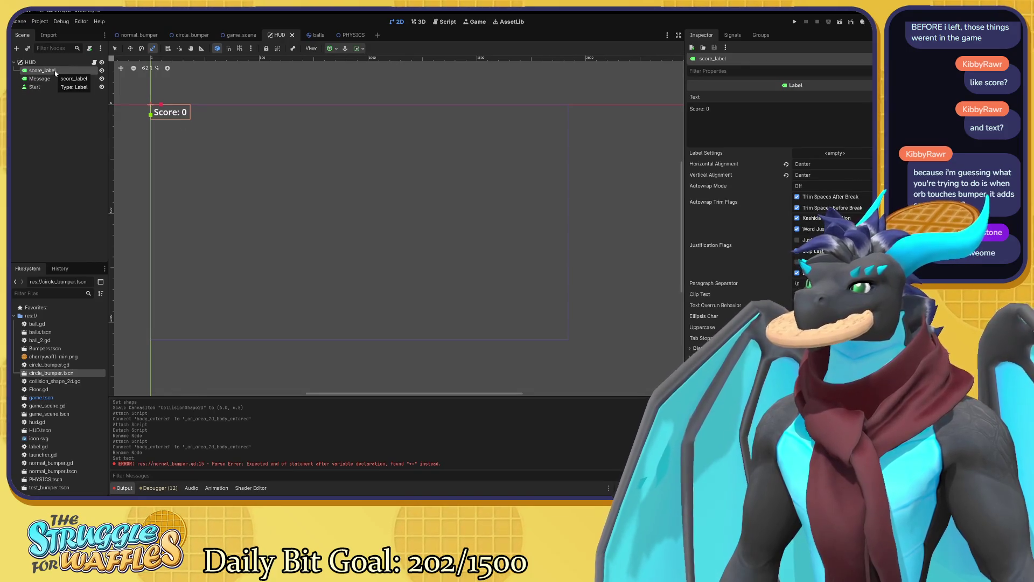
{"action": "left_click", "coordinate": [94, 63]}
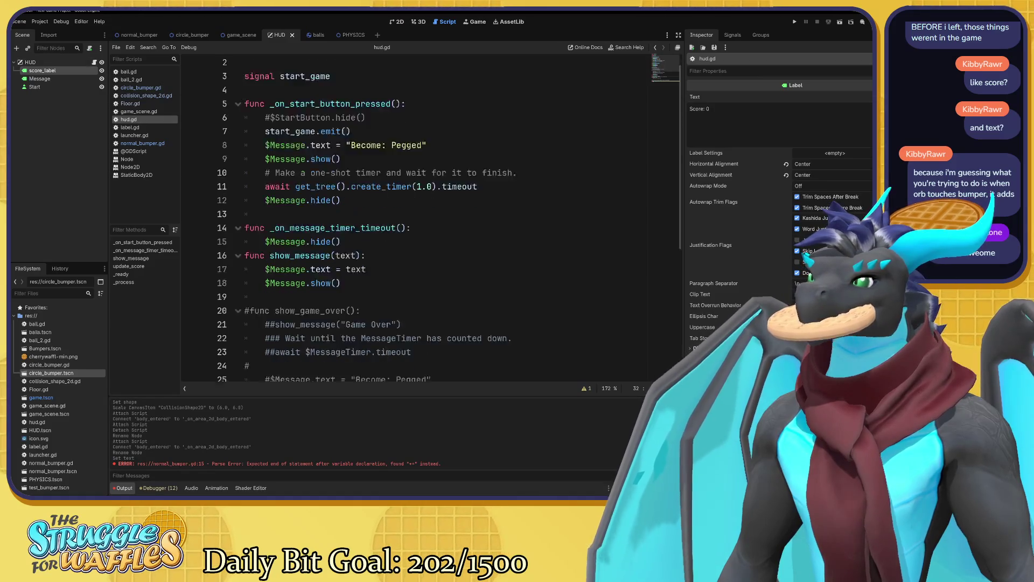
{"action": "scroll", "coordinate": [431, 215], "scroll_direction": "down", "scroll_amount": 3}
{"action": "scroll", "coordinate": [431, 216], "scroll_direction": "up", "scroll_amount": 2}
{"action": "scroll", "coordinate": [431, 215], "scroll_direction": "down", "scroll_amount": 5}
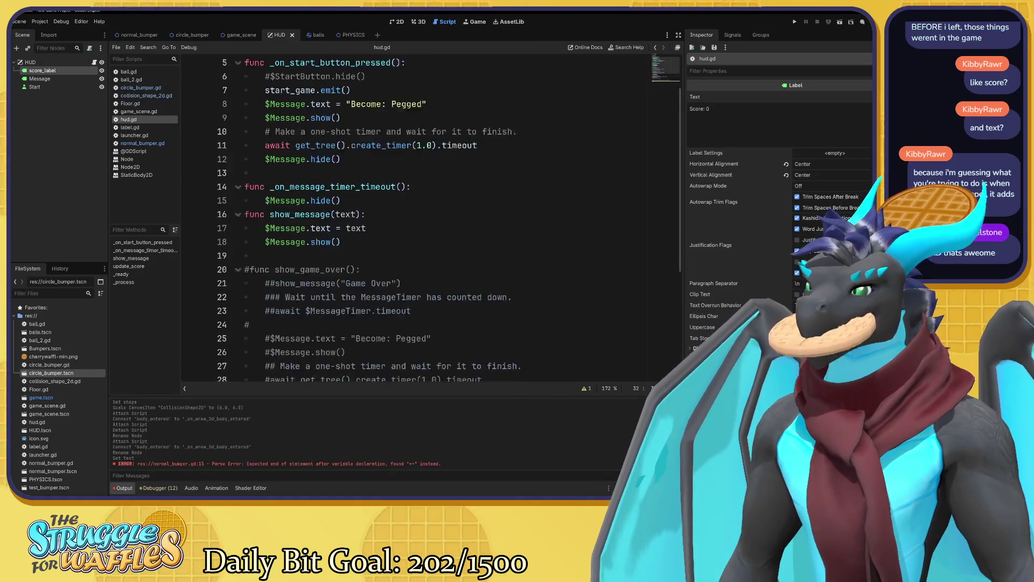
{"action": "left_click_drag", "start_coordinate": [244, 331], "coordinate": [285, 358]}
{"action": "left_click_drag", "start_coordinate": [371, 248], "coordinate": [417, 248]}
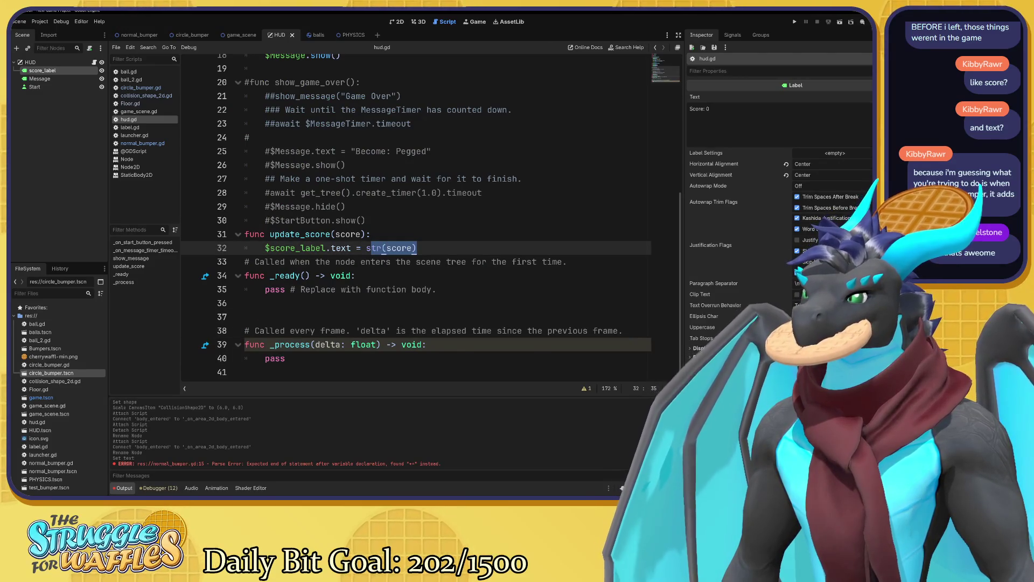
{"action": "scroll", "coordinate": [415, 215], "scroll_direction": "up", "scroll_amount": 6}
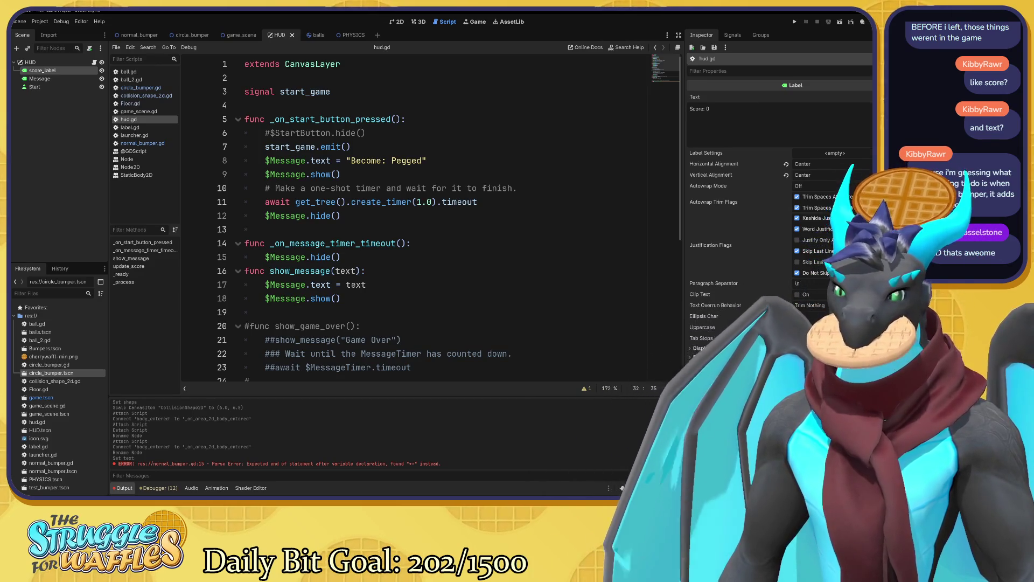
{"action": "left_click", "coordinate": [197, 34]}
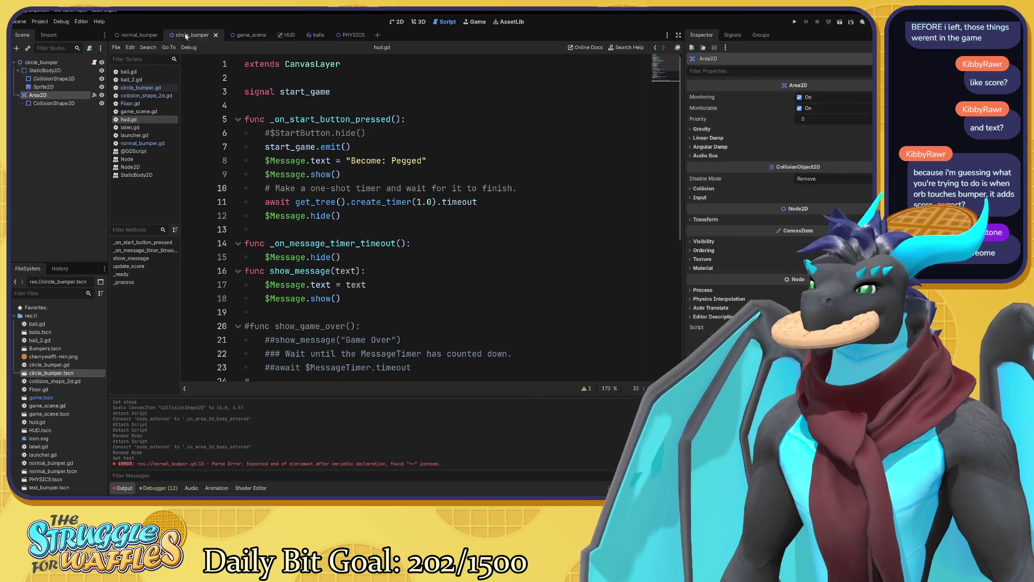
Show game_scene's peg board in the 2D view, then switch to the Heads up display docs
{"action": "left_click", "coordinate": [252, 35]}
{"action": "left_click", "coordinate": [398, 20]}
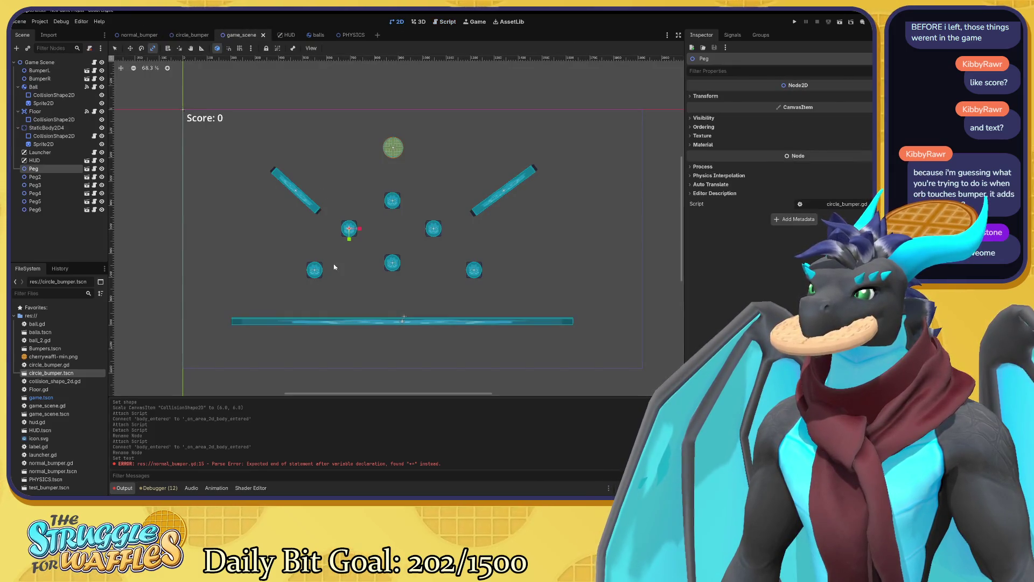
{"action": "scroll", "coordinate": [391, 229], "scroll_direction": "down", "scroll_amount": 2}
{"action": "scroll", "coordinate": [263, 130], "scroll_direction": "up", "scroll_amount": 1}
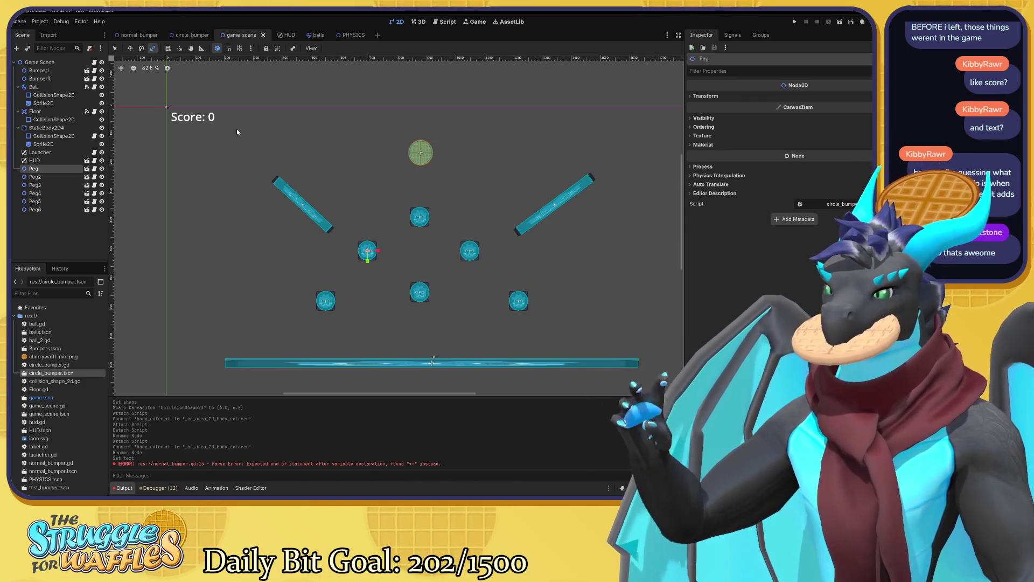
{"action": "scroll", "coordinate": [281, 208], "scroll_direction": "down", "scroll_amount": 1}
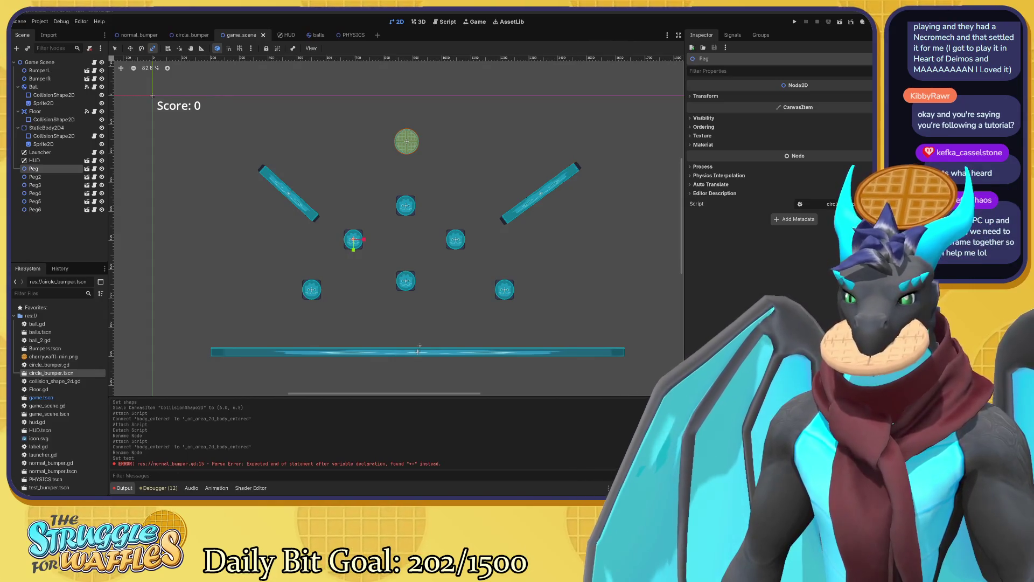
{"action": "key", "text": "alt+Tab"}
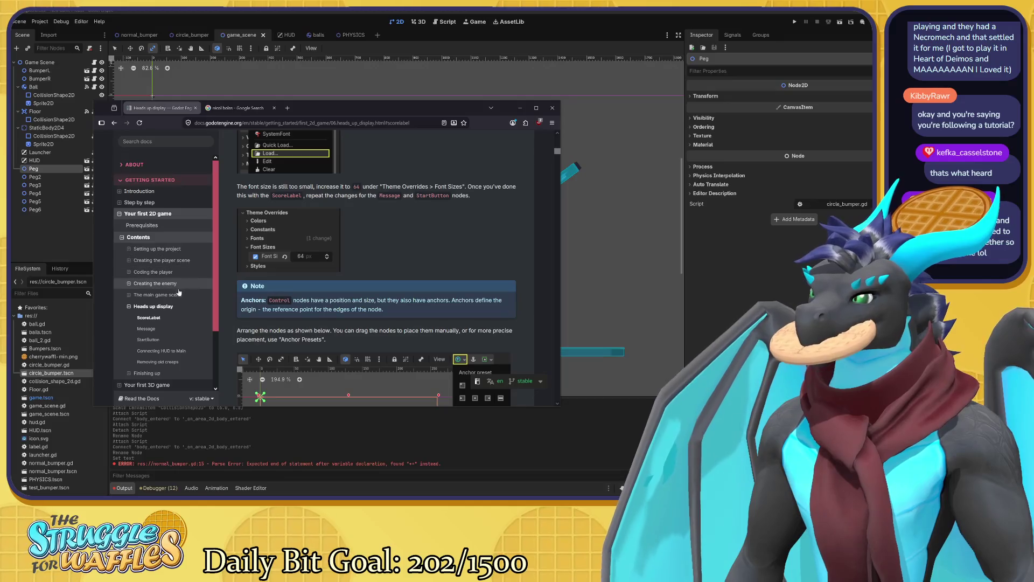
Open the docs' 'Setting up the project' page, then return to Godot and run the game with F5
{"action": "scroll", "coordinate": [362, 244], "scroll_direction": "up", "scroll_amount": 15}
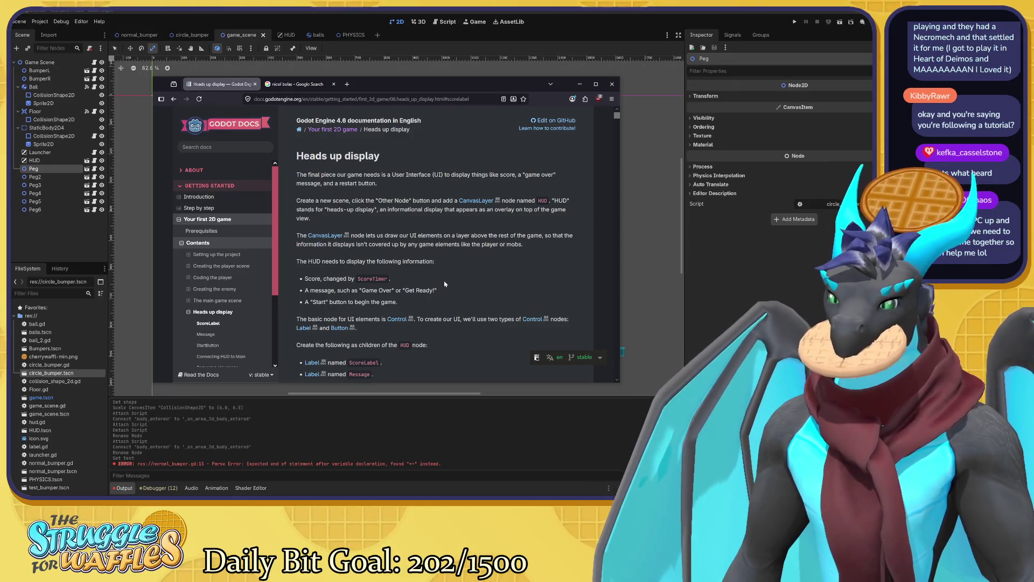
{"action": "scroll", "coordinate": [420, 276], "scroll_direction": "down", "scroll_amount": 1}
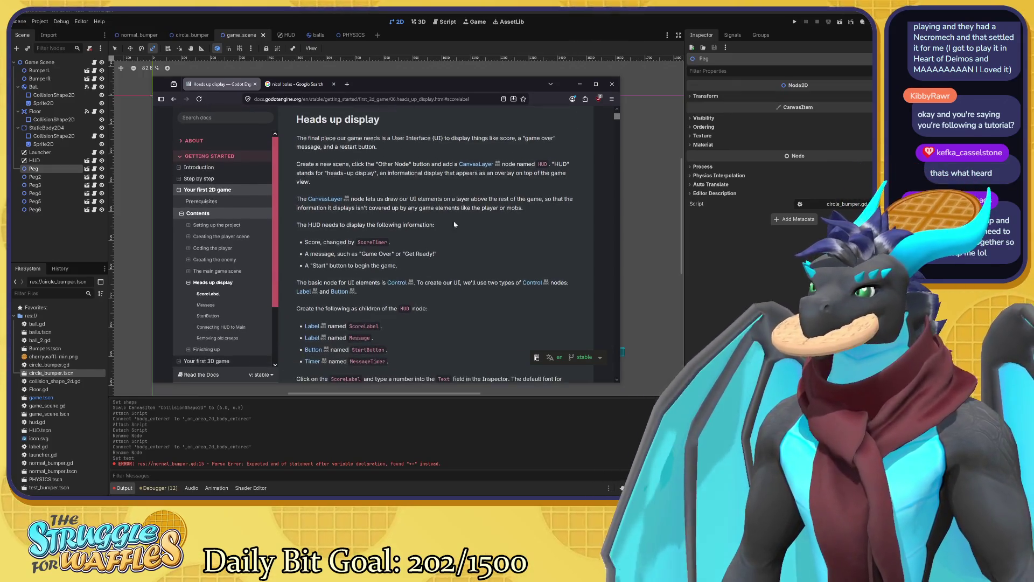
{"action": "scroll", "coordinate": [432, 222], "scroll_direction": "down", "scroll_amount": 5}
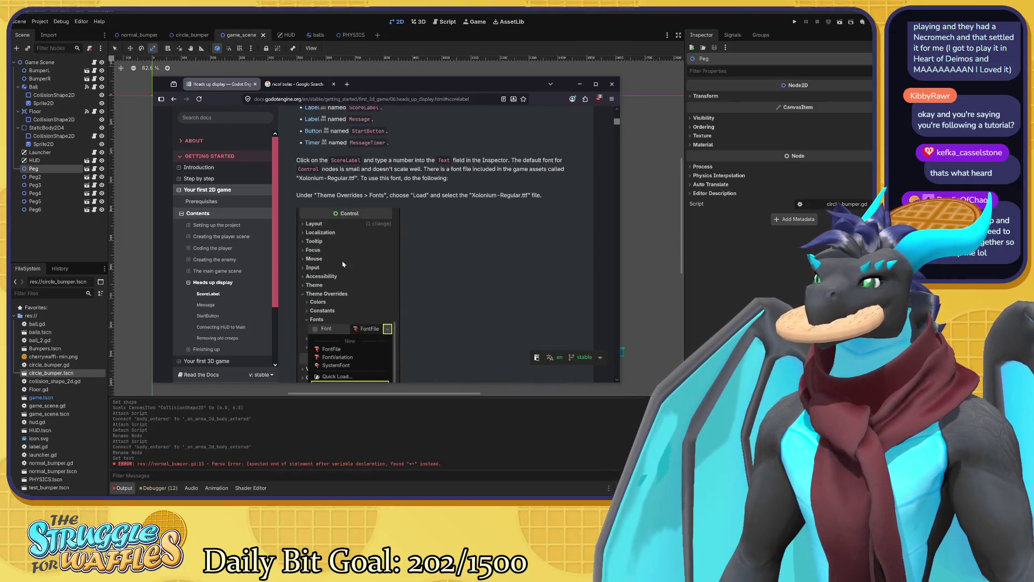
{"action": "scroll", "coordinate": [463, 261], "scroll_direction": "down", "scroll_amount": 4}
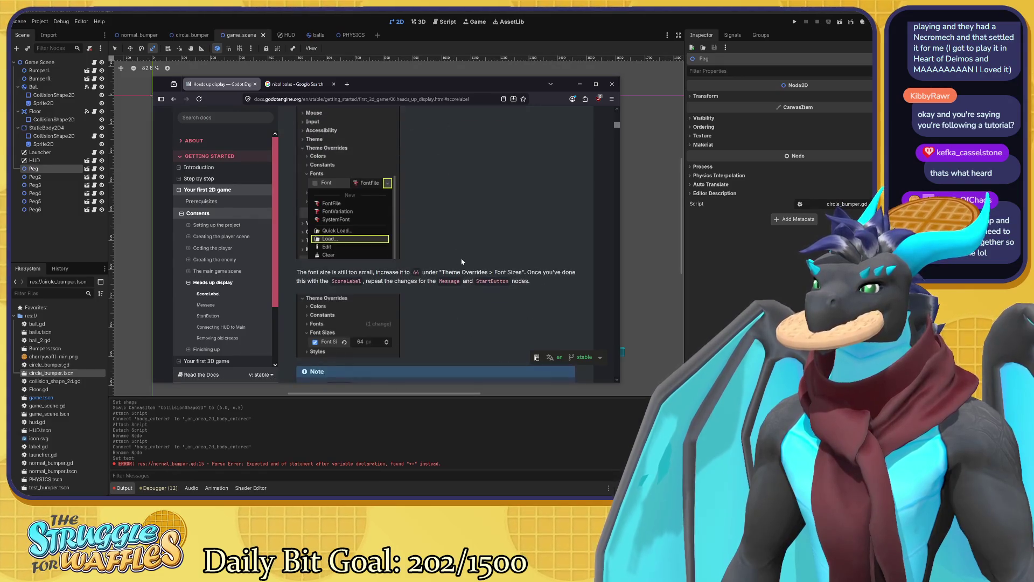
{"action": "left_click", "coordinate": [214, 230]}
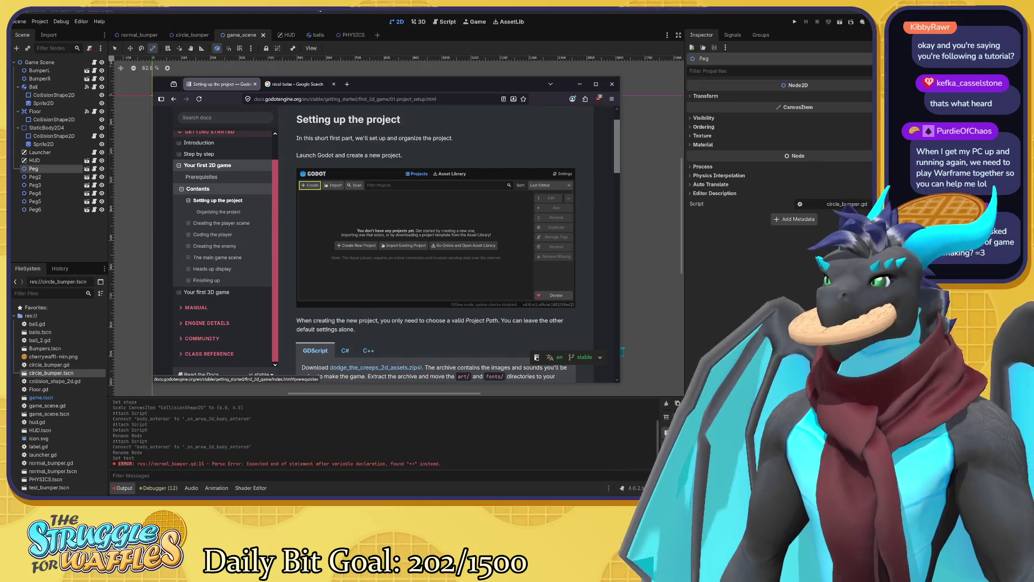
{"action": "key", "text": "alt+Tab"}
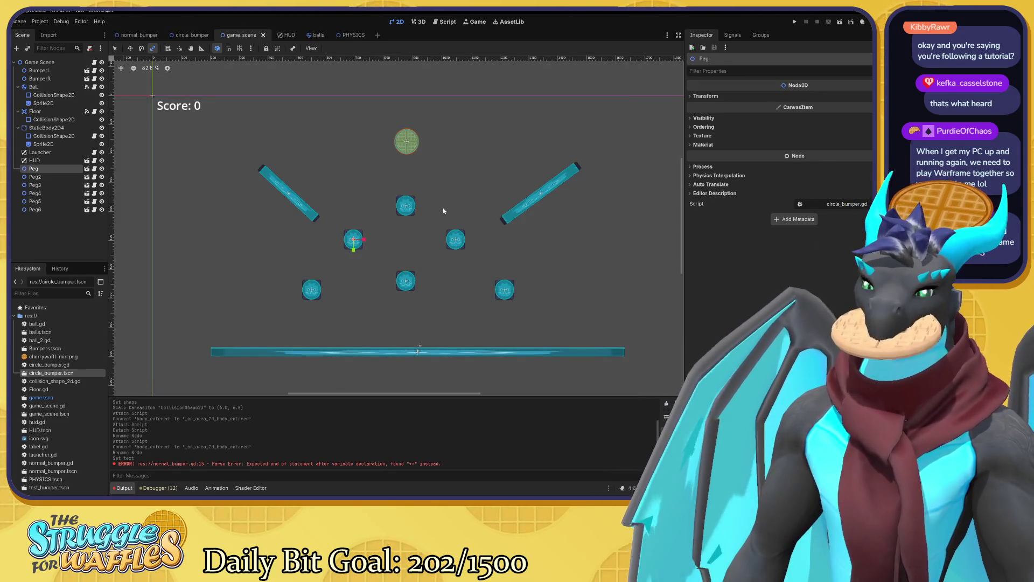
{"action": "key", "text": "F5"}
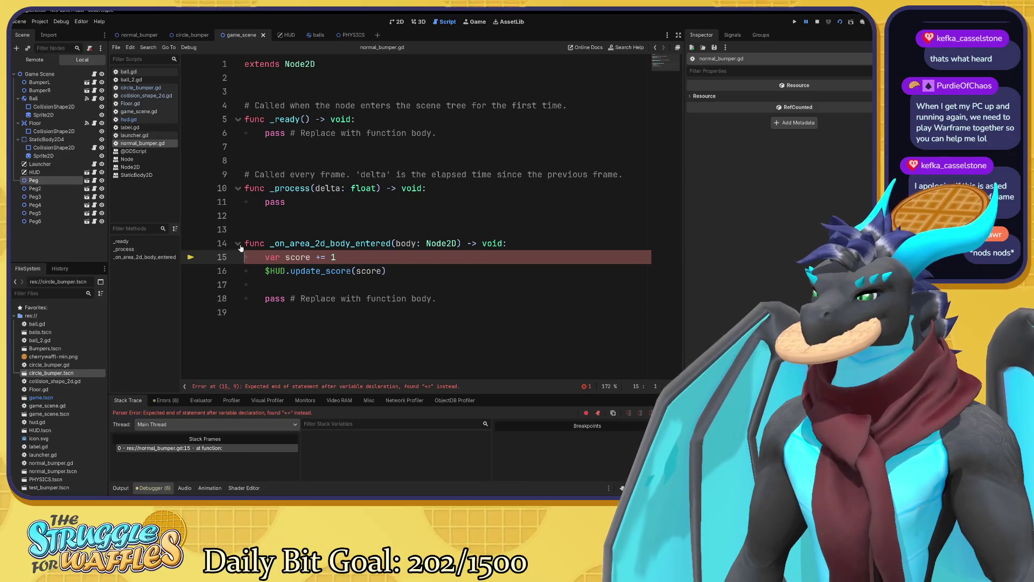
Comment out lines 14–18 of normal_bumper.gd's _on_area_2d_body_entered with Ctrl+K and save
{"action": "mouse_move", "coordinate": [244, 243]}
{"action": "left_mouse_down"}
{"action": "mouse_move", "coordinate": [266, 257]}
{"action": "mouse_move", "coordinate": [265, 285]}
{"action": "left_mouse_up"}
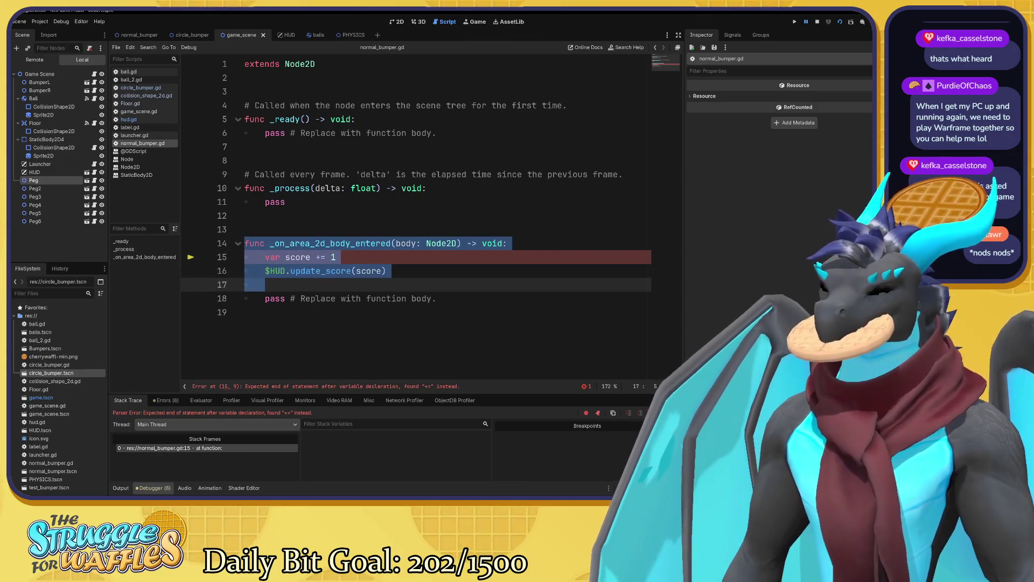
{"action": "left_click_drag", "start_coordinate": [442, 299], "coordinate": [244, 243]}
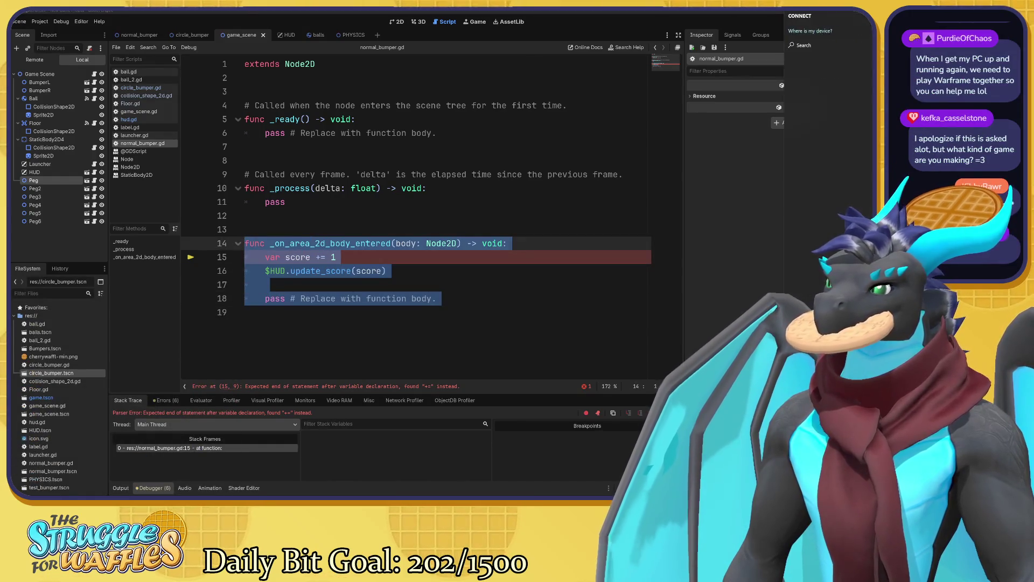
{"action": "left_click", "coordinate": [387, 270]}
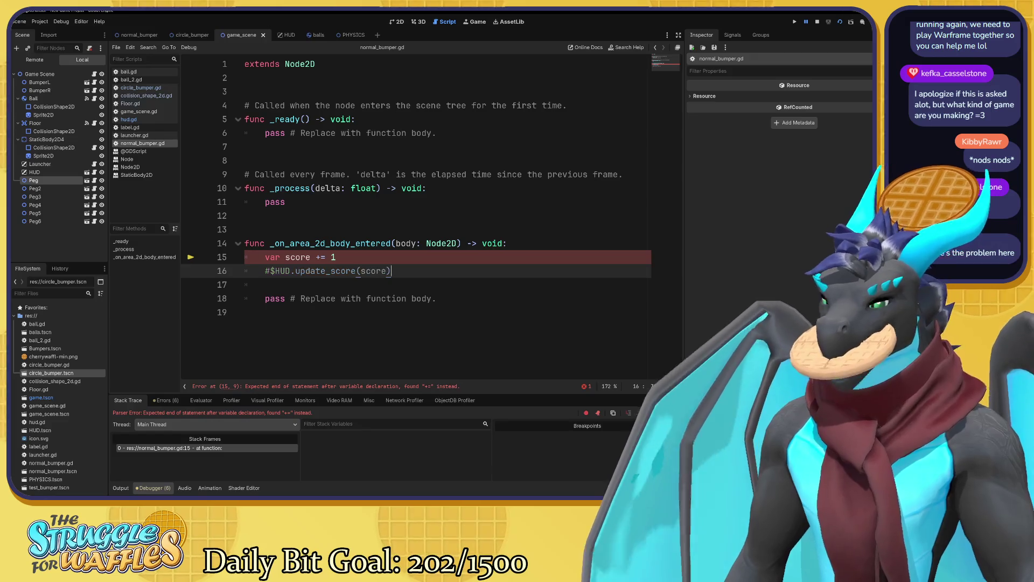
{"action": "key", "text": "BackSpace"}
{"action": "key", "text": "ctrl+s"}
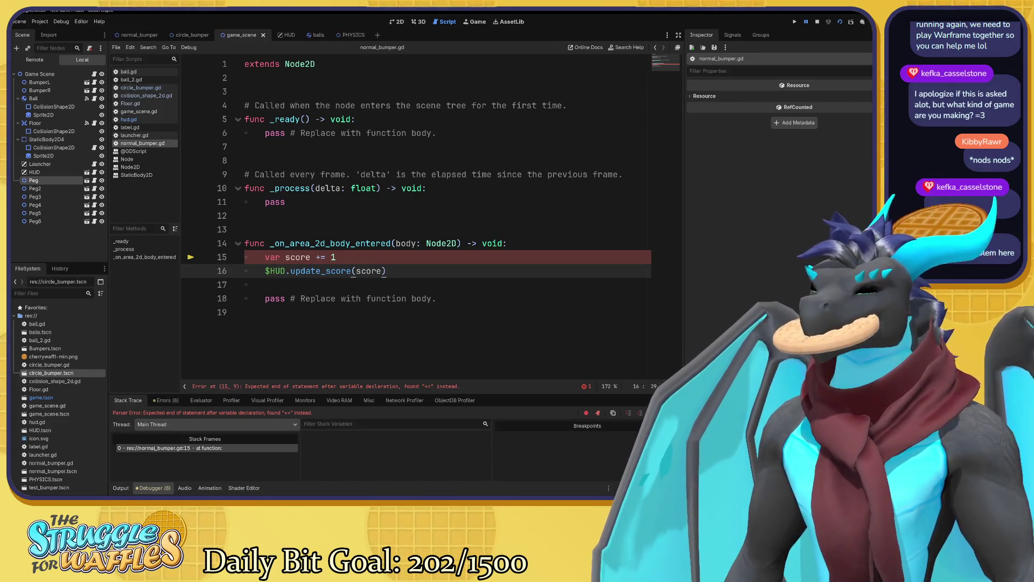
{"action": "left_click_drag", "start_coordinate": [442, 298], "coordinate": [237, 243]}
{"action": "key", "text": "ctrl+k"}
{"action": "left_click", "coordinate": [393, 271]}
{"action": "key", "text": "ctrl+s"}
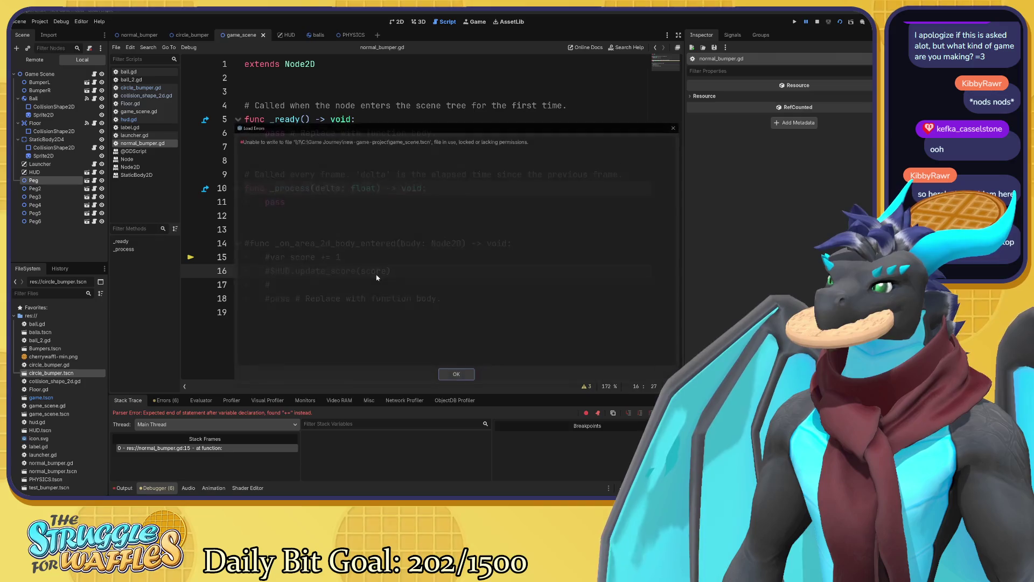
Dismiss the save error, run the game, launch the ball onto the pegs, then stop it
{"action": "left_click", "coordinate": [458, 382]}
{"action": "key", "text": "F5"}
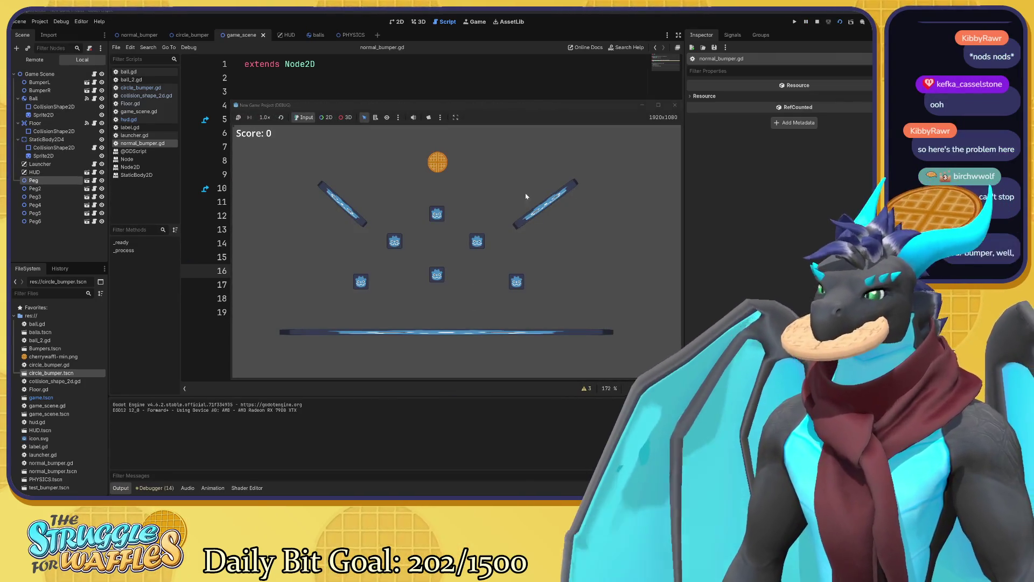
{"action": "left_click", "coordinate": [537, 194]}
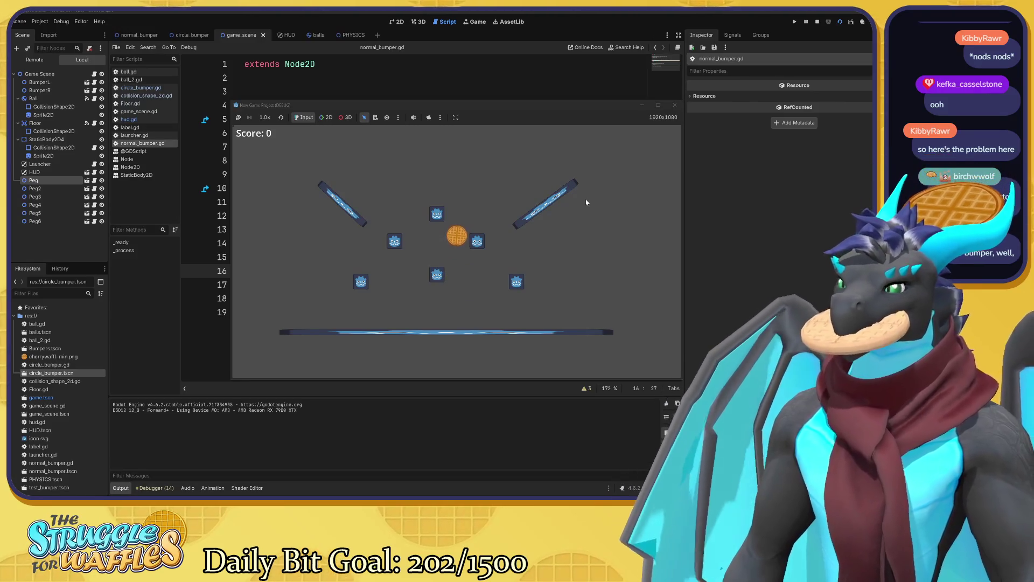
{"action": "left_click", "coordinate": [676, 104]}
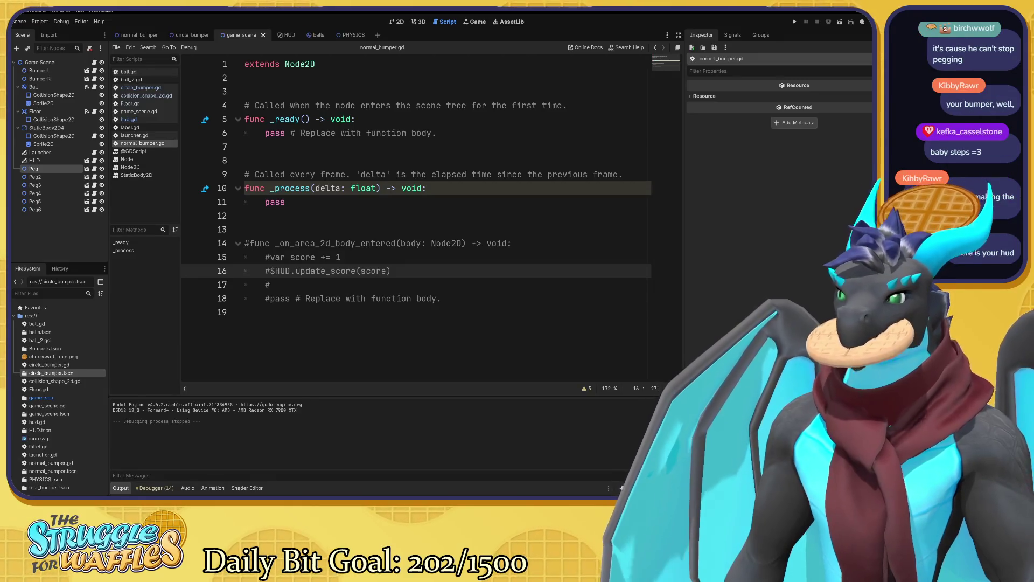
Switch to the HUD scene showing score_label, Message and Start
{"action": "left_click", "coordinate": [284, 39]}
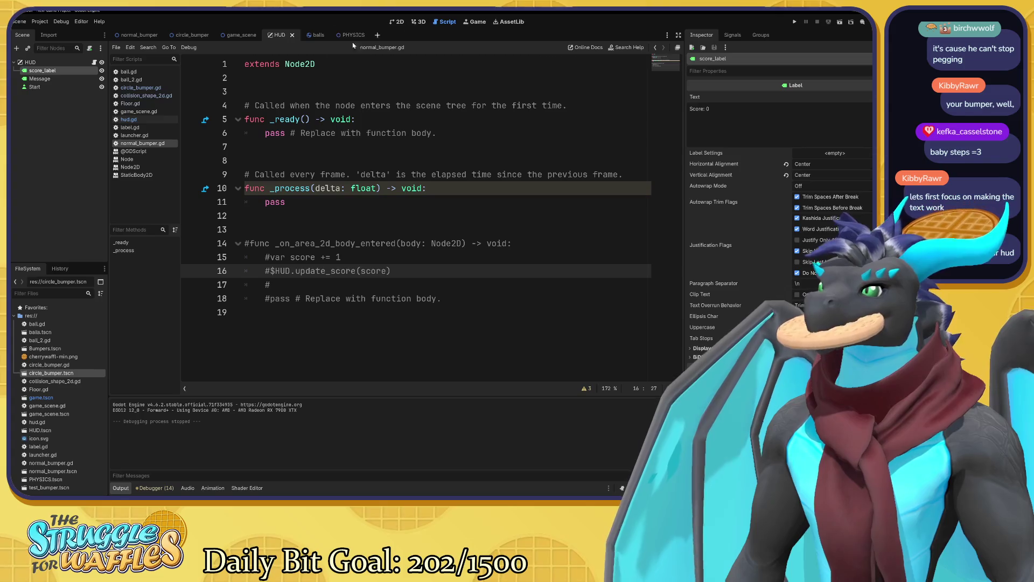
Open hud.gd and look over the _on_start_button_pressed handler and its Message text line
{"action": "left_click", "coordinate": [162, 120]}
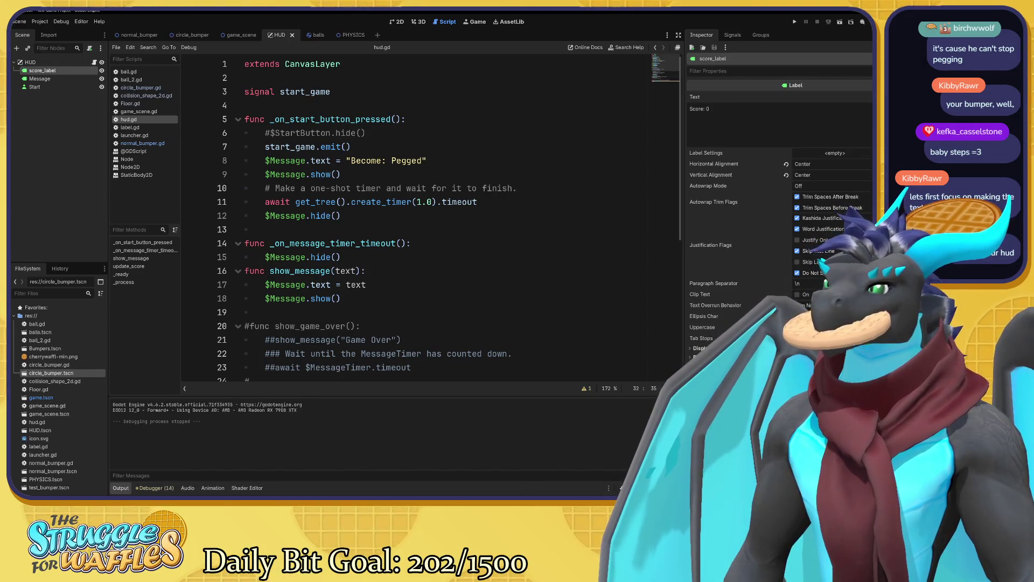
{"action": "left_click_drag", "start_coordinate": [341, 216], "coordinate": [245, 105]}
{"action": "left_click", "coordinate": [270, 132]}
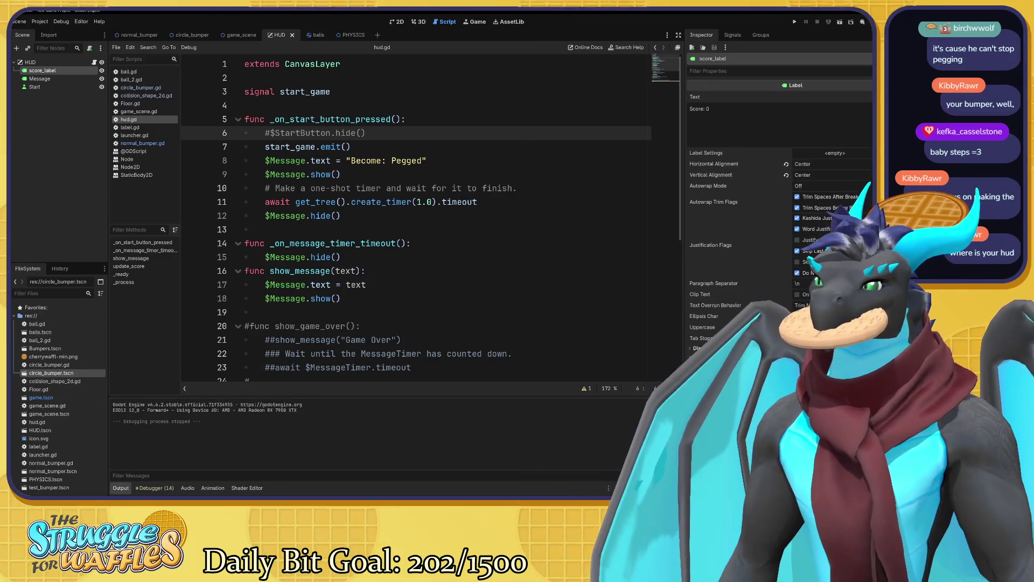
{"action": "left_click_drag", "start_coordinate": [391, 120], "coordinate": [289, 119]}
{"action": "left_click", "coordinate": [356, 161]}
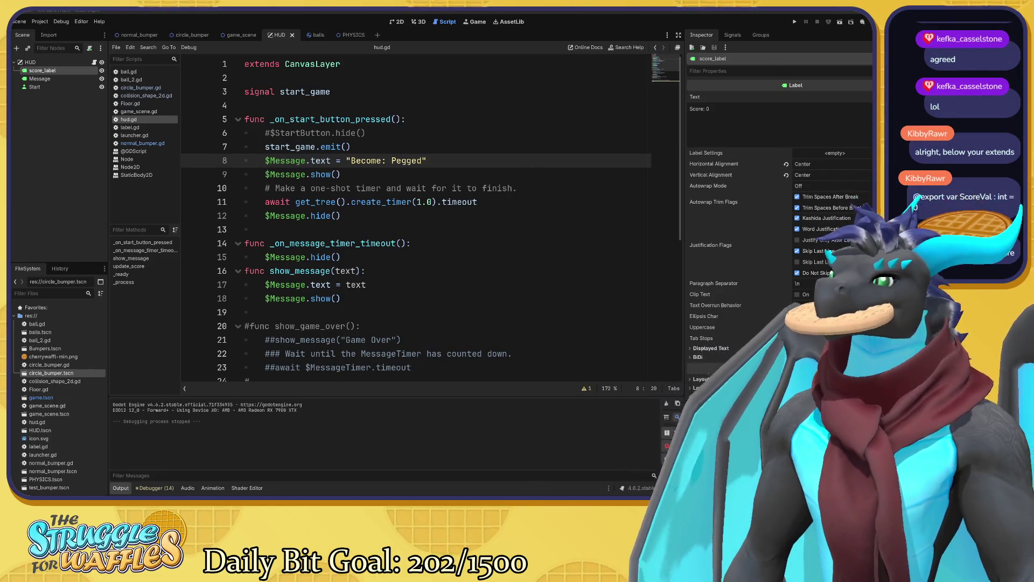
{"action": "scroll", "coordinate": [415, 221], "scroll_direction": "down", "scroll_amount": 4}
{"action": "left_click", "coordinate": [482, 270]}
{"action": "scroll", "coordinate": [482, 270], "scroll_direction": "down", "scroll_amount": 2}
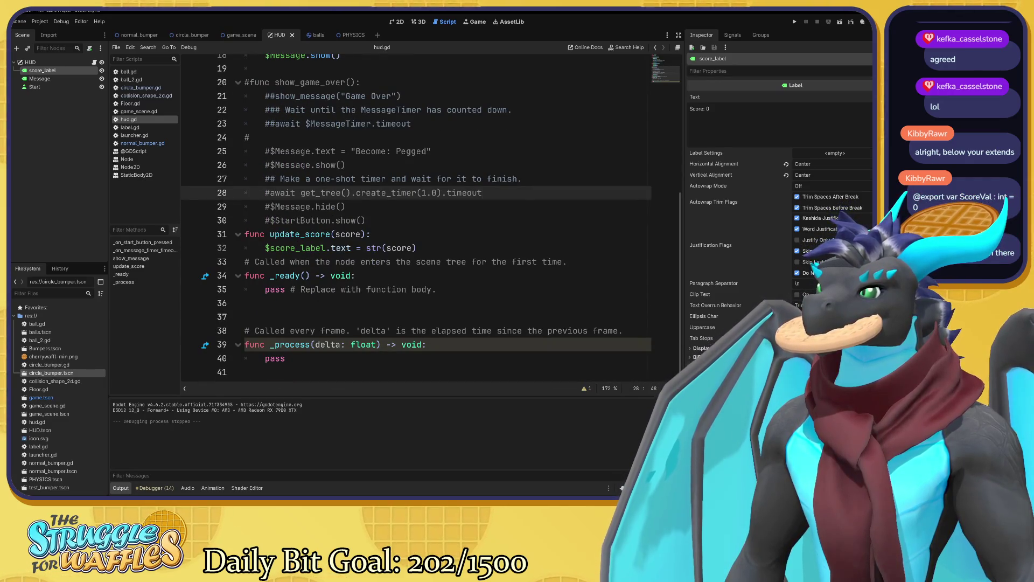
{"action": "left_click", "coordinate": [246, 303]}
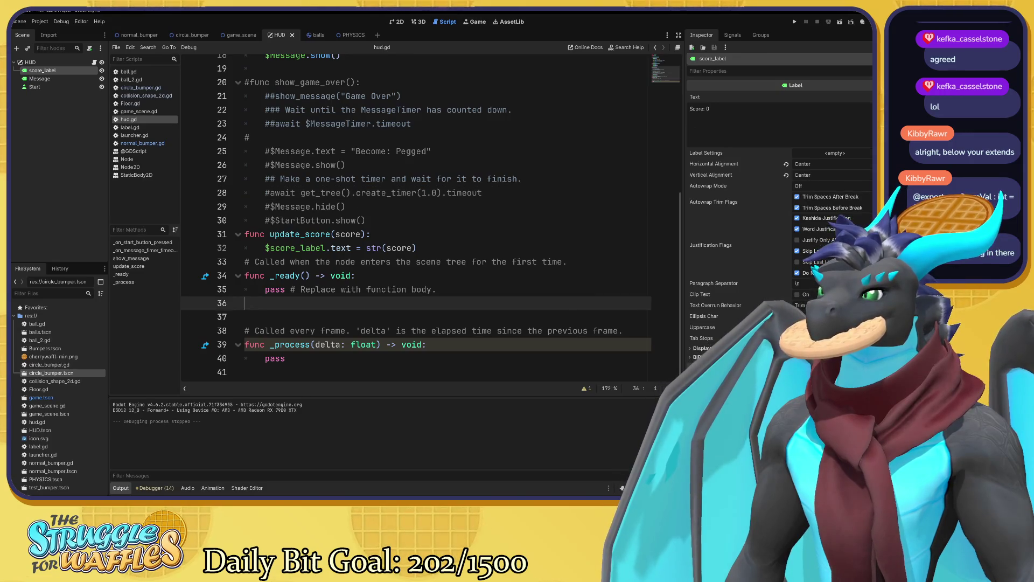
{"action": "left_click", "coordinate": [418, 247]}
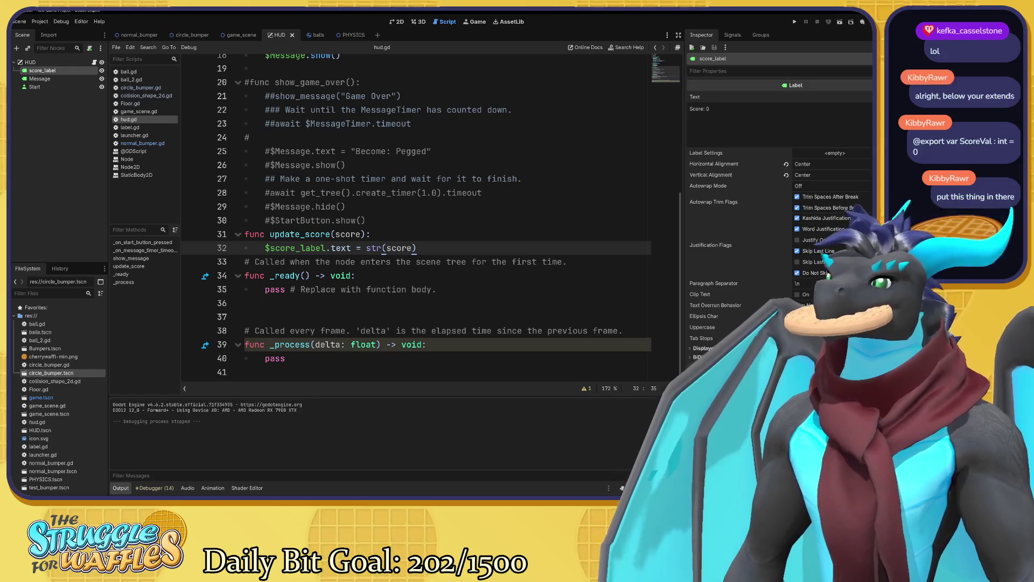
{"action": "key", "text": "Return"}
{"action": "key", "text": "ctrl+z"}
{"action": "scroll", "coordinate": [415, 215], "scroll_direction": "up", "scroll_amount": 6}
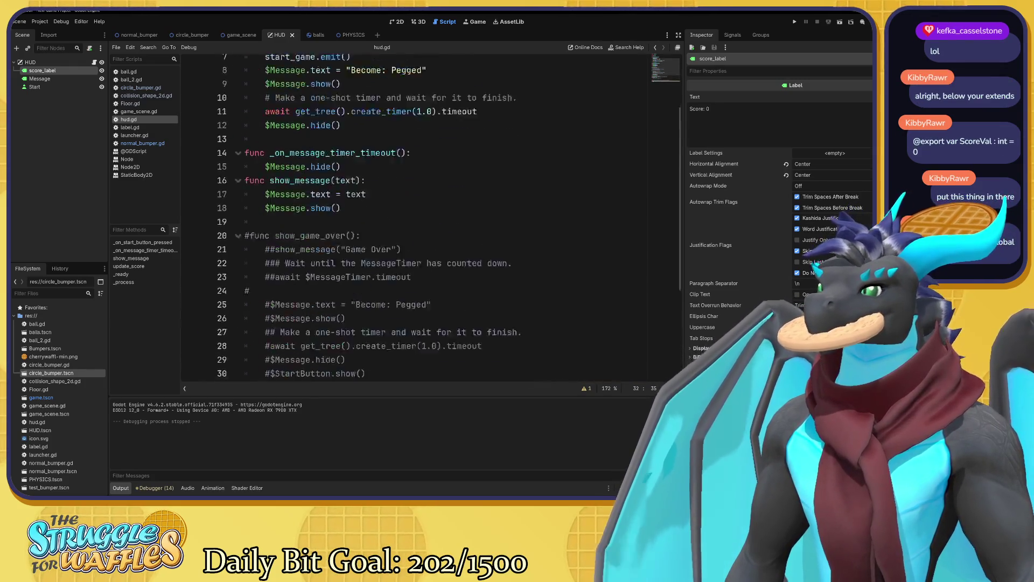
{"action": "left_click", "coordinate": [245, 105]}
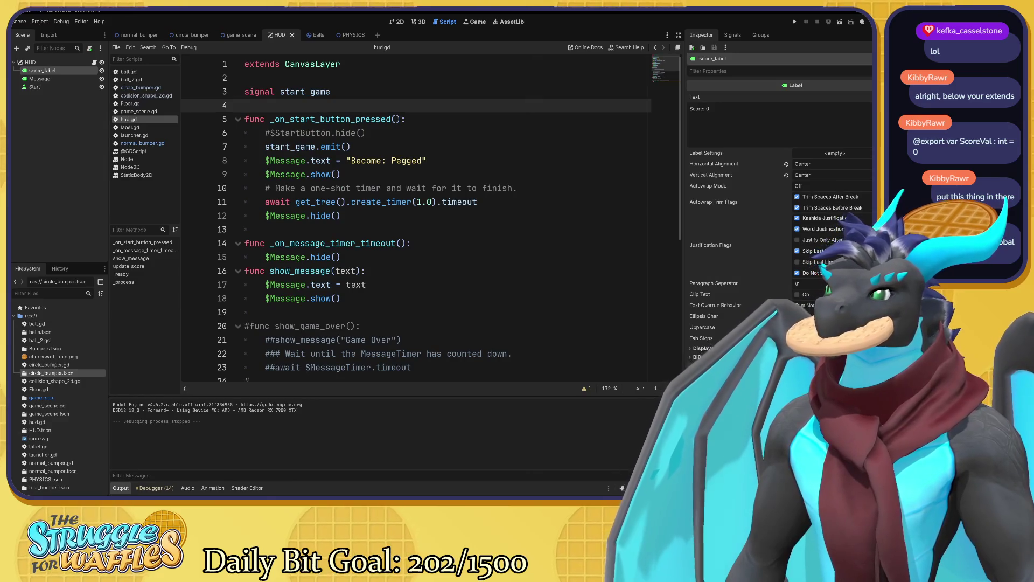
{"action": "left_click", "coordinate": [245, 78]}
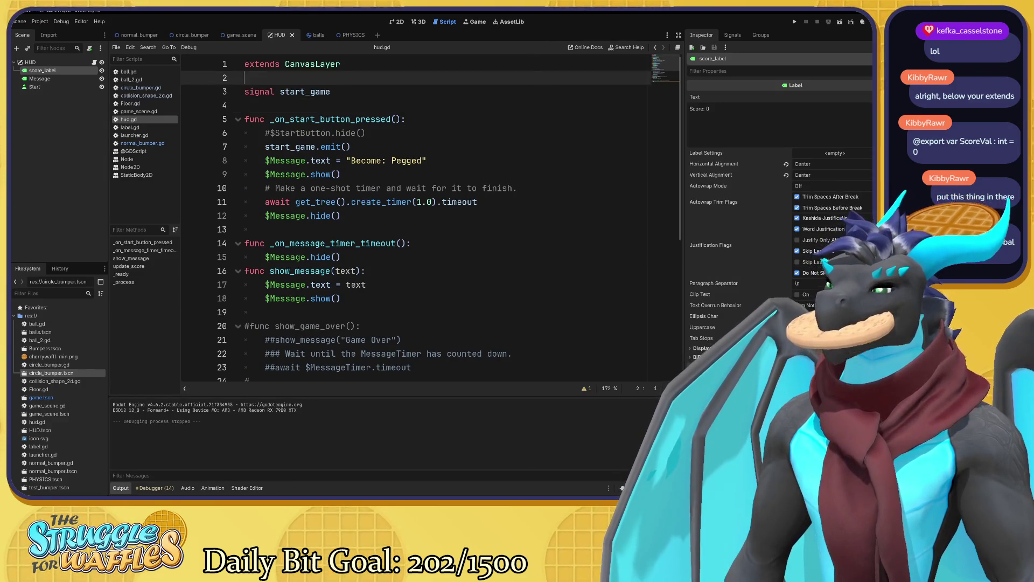
{"action": "type", "text": "@export var ScoreVal : int = 0"}
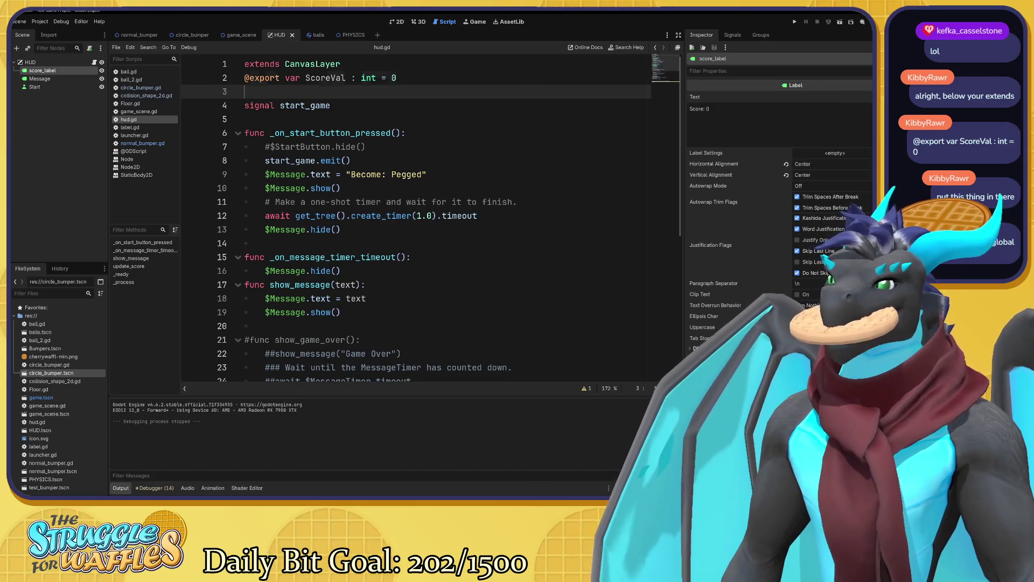
{"action": "key", "text": "Up"}
{"action": "key", "text": "Return"}
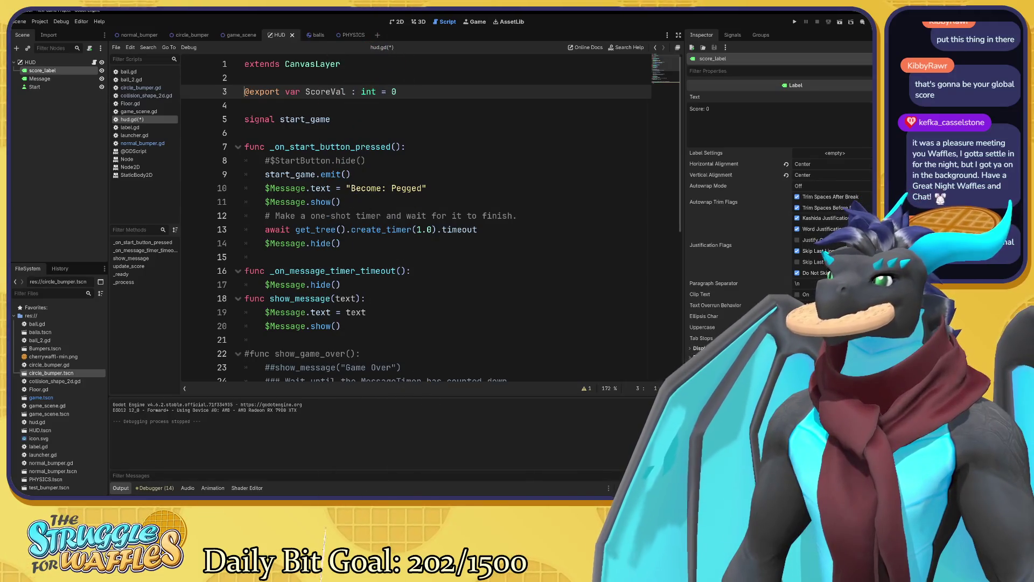
{"action": "key", "text": "Down"}
{"action": "key", "text": "Down"}
{"action": "key", "text": "ctrl+shift+Right"}
{"action": "key", "text": "ctrl+shift+Right"}
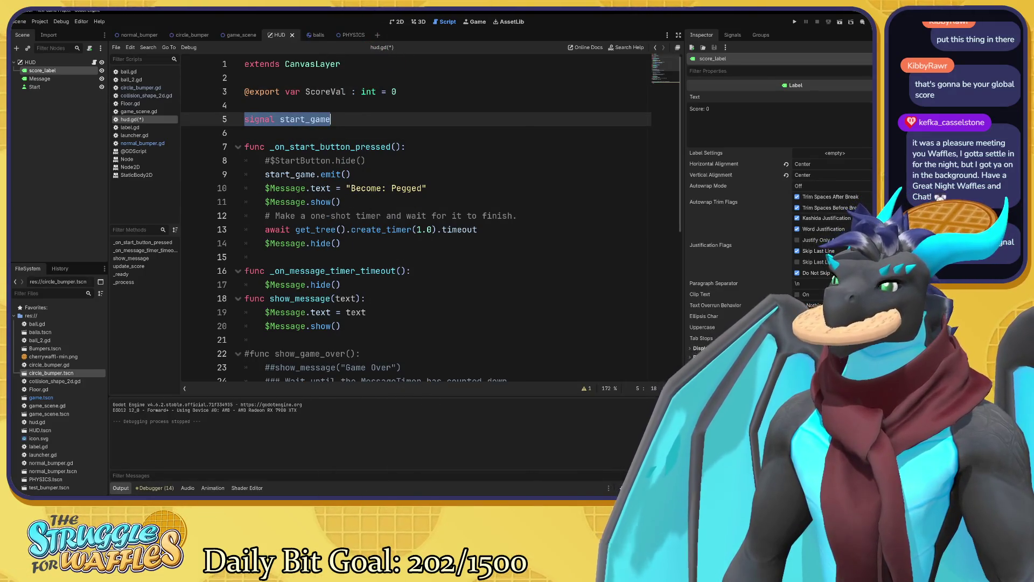
{"action": "left_click", "coordinate": [315, 119]}
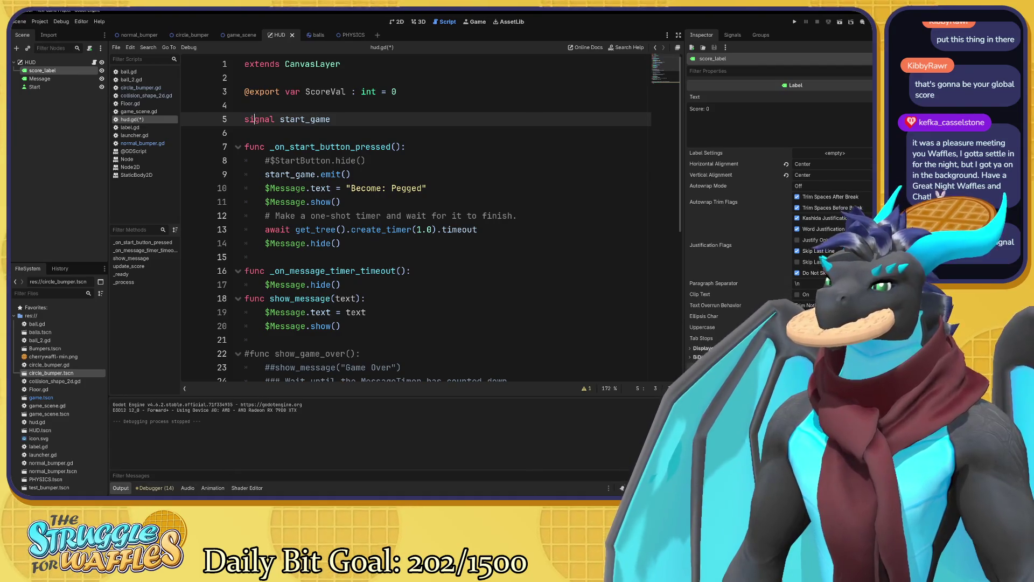
{"action": "key", "text": "alt+Tab"}
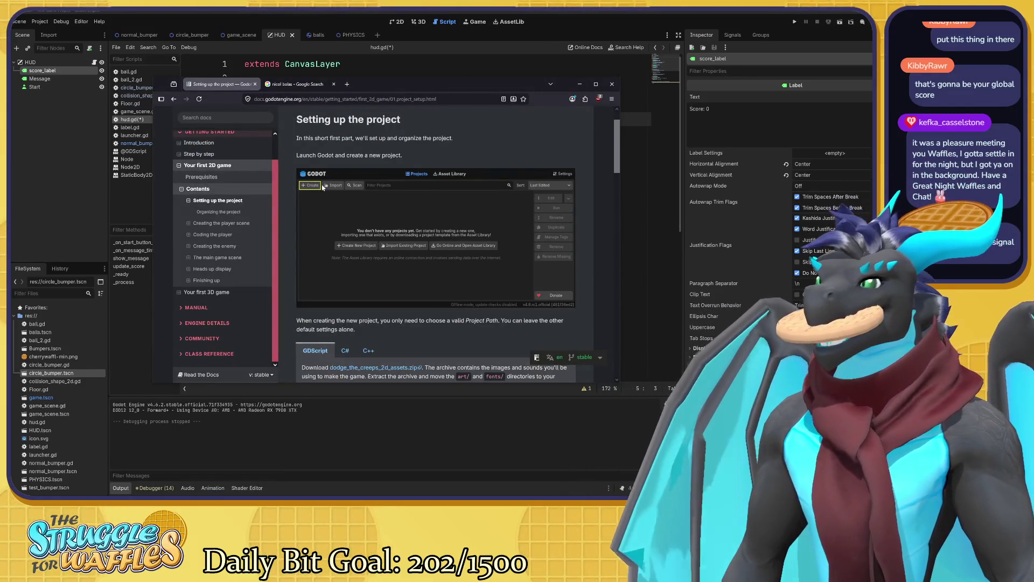
Open the 'Heads up display' tutorial page and scroll to its StartButton section and HUD script
{"action": "scroll", "coordinate": [323, 187], "scroll_direction": "down", "scroll_amount": 2}
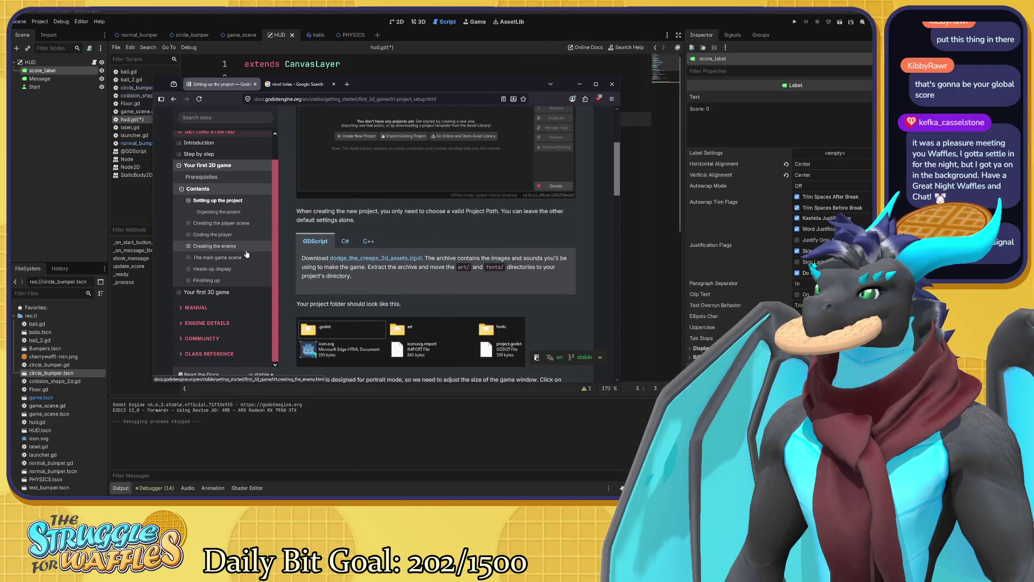
{"action": "left_click", "coordinate": [246, 269]}
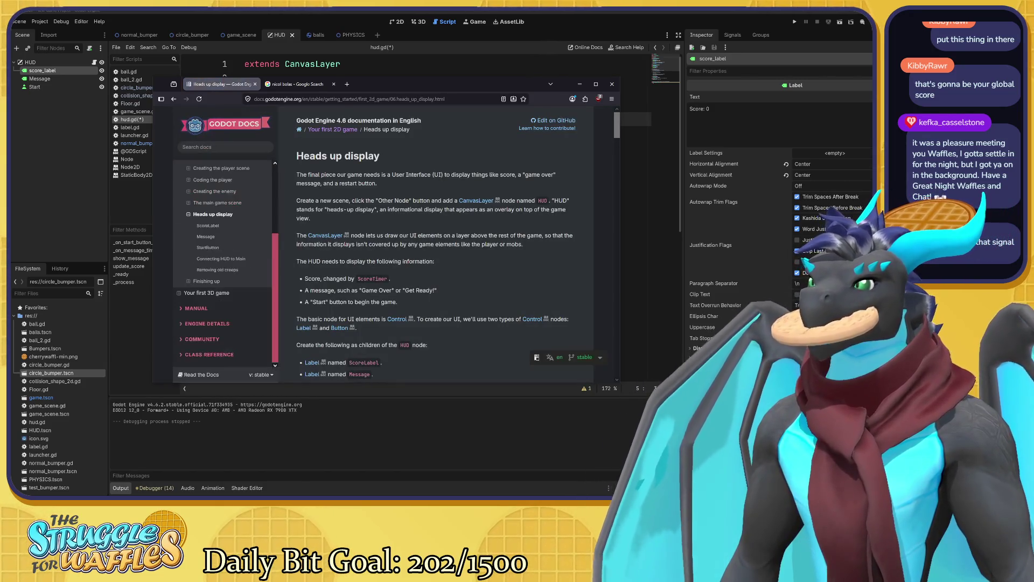
{"action": "scroll", "coordinate": [424, 201], "scroll_direction": "down", "scroll_amount": 2}
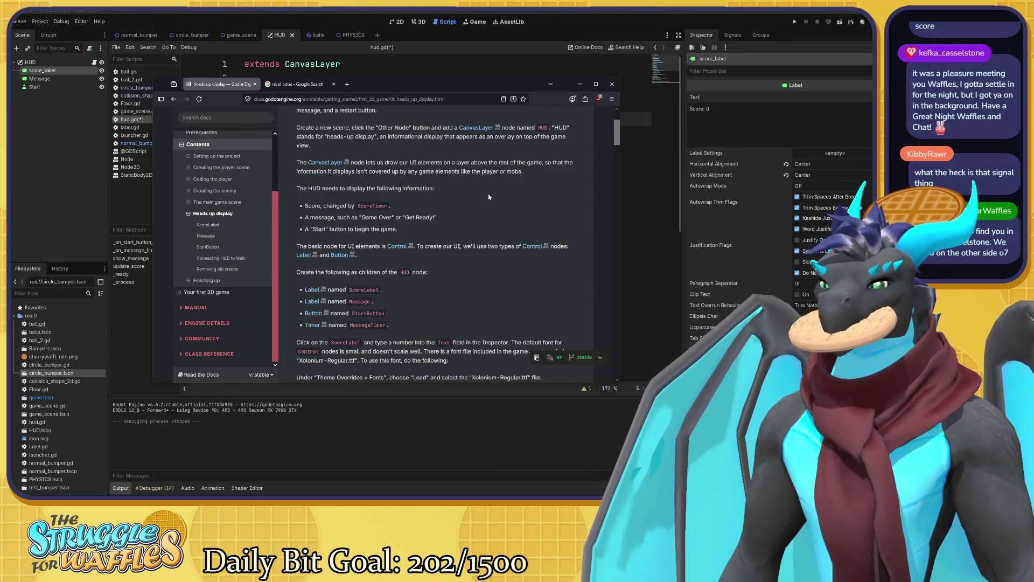
{"action": "scroll", "coordinate": [489, 195], "scroll_direction": "down", "scroll_amount": 2}
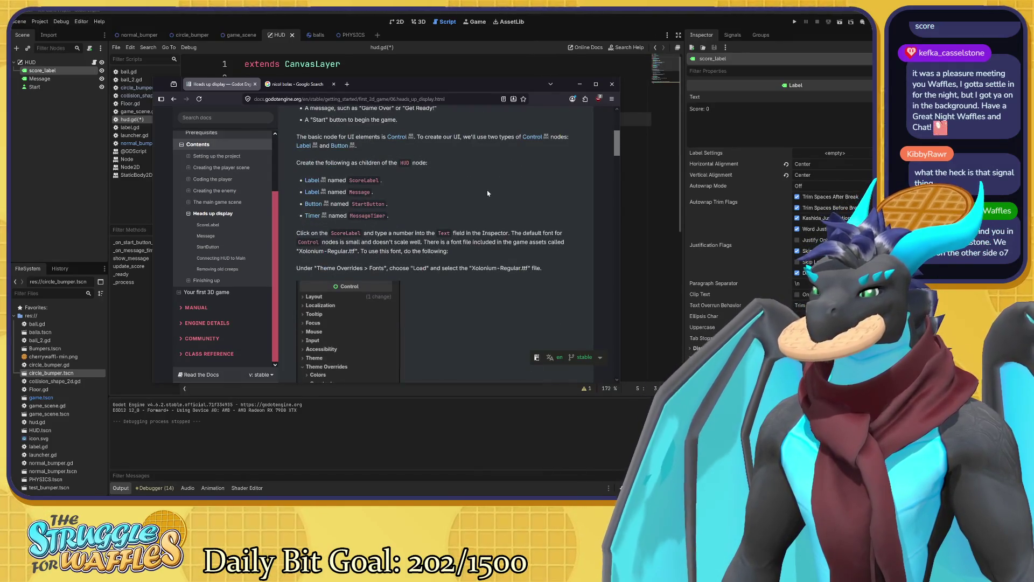
{"action": "scroll", "coordinate": [489, 194], "scroll_direction": "down", "scroll_amount": 1}
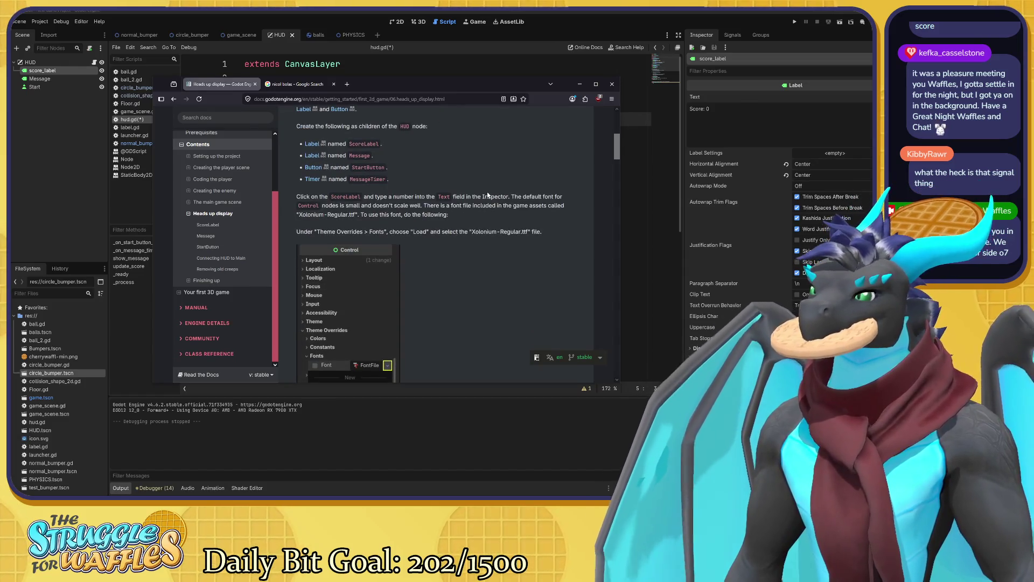
{"action": "scroll", "coordinate": [488, 195], "scroll_direction": "down", "scroll_amount": 4}
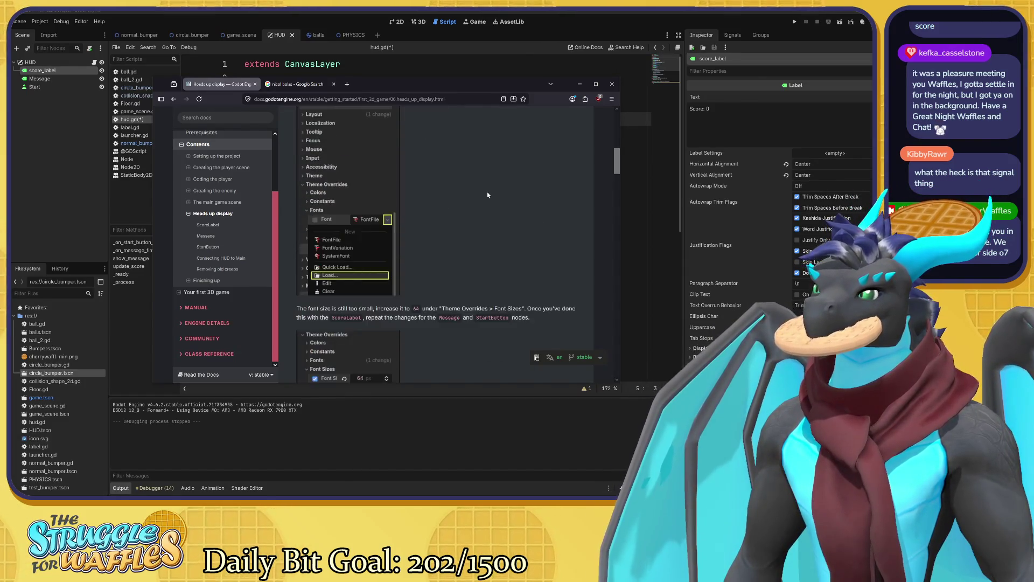
{"action": "scroll", "coordinate": [488, 195], "scroll_direction": "down", "scroll_amount": 10}
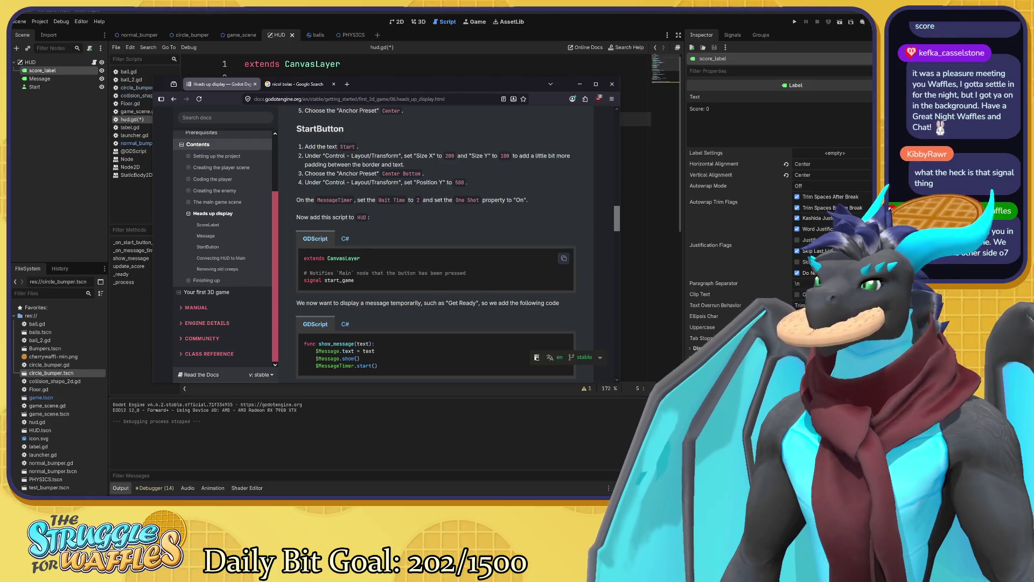
{"action": "mouse_move", "coordinate": [395, 85]}
{"action": "left_mouse_down"}
{"action": "mouse_move", "coordinate": [359, 187]}
{"action": "mouse_move", "coordinate": [413, 116]}
{"action": "left_mouse_up"}
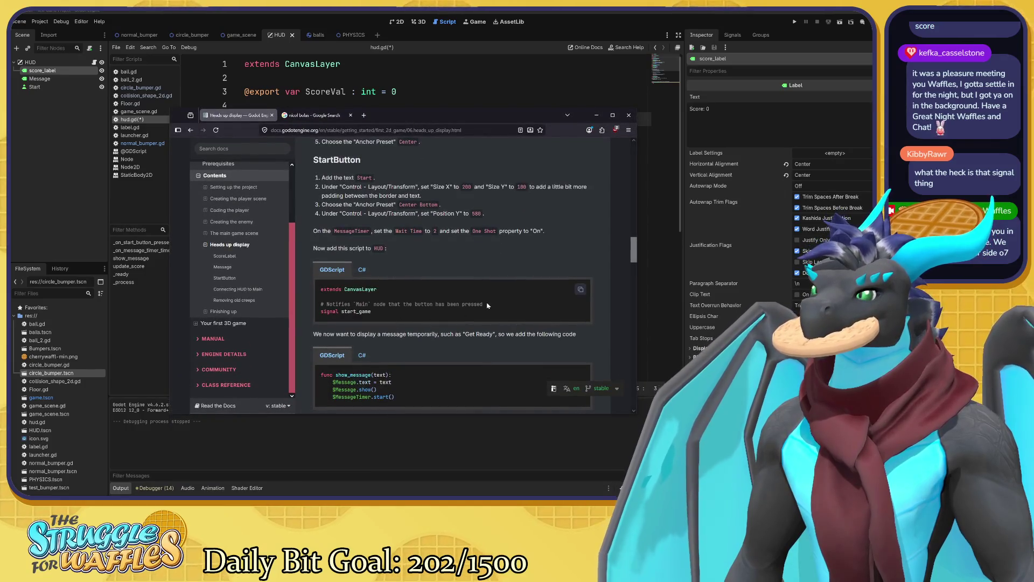
Browse the HUD script sample around show_message(text) and drag the docs window corner larger
{"action": "left_click_drag", "start_coordinate": [478, 305], "coordinate": [315, 308]}
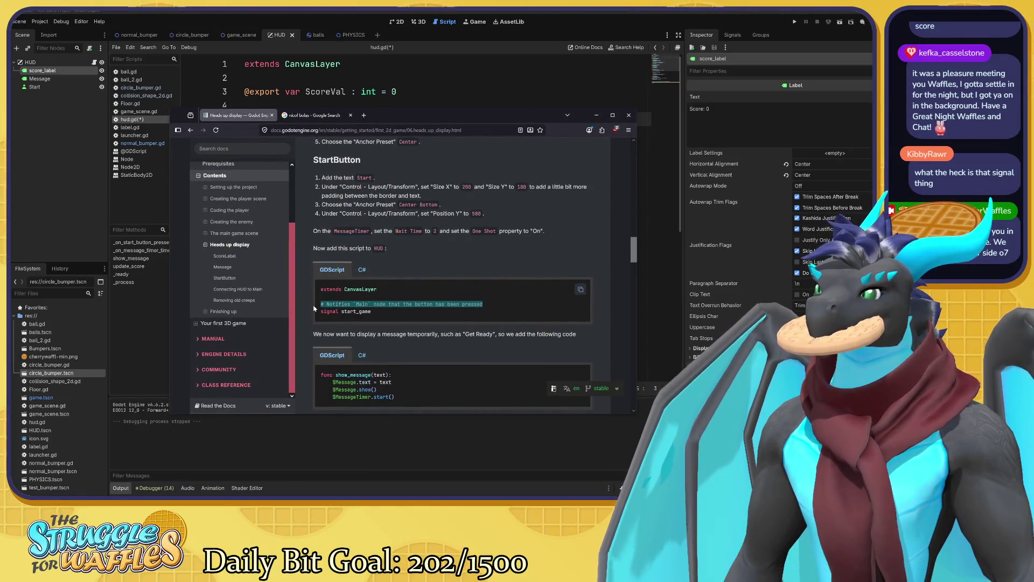
{"action": "left_click", "coordinate": [315, 309]}
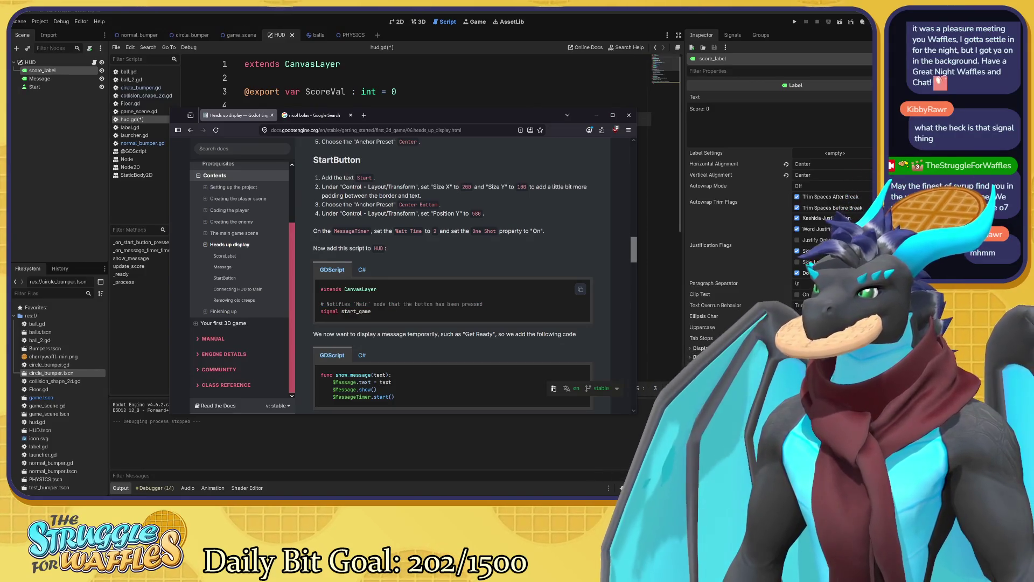
{"action": "scroll", "coordinate": [393, 305], "scroll_direction": "down", "scroll_amount": 1}
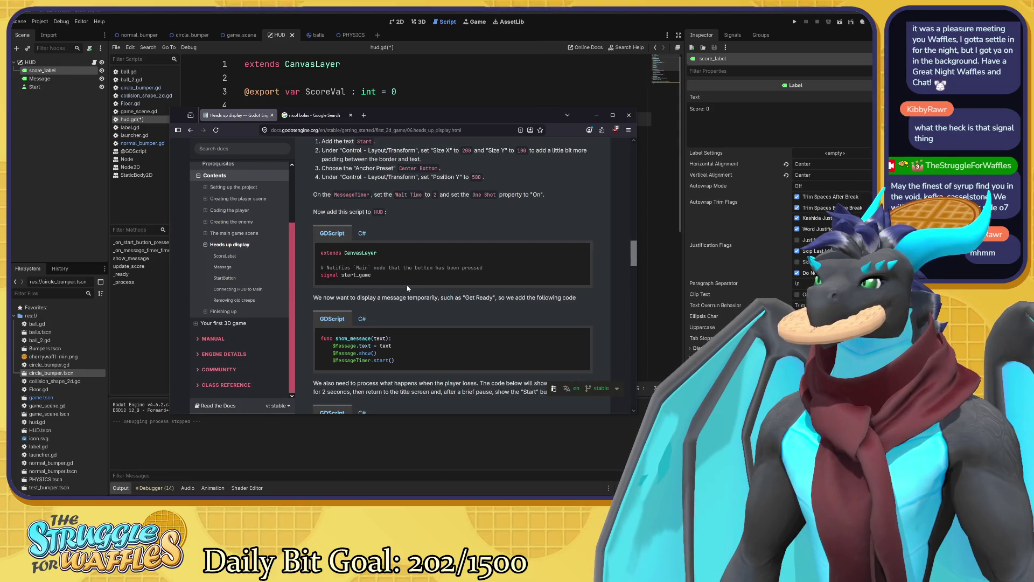
{"action": "scroll", "coordinate": [408, 289], "scroll_direction": "up", "scroll_amount": 2}
{"action": "scroll", "coordinate": [457, 219], "scroll_direction": "up", "scroll_amount": 1}
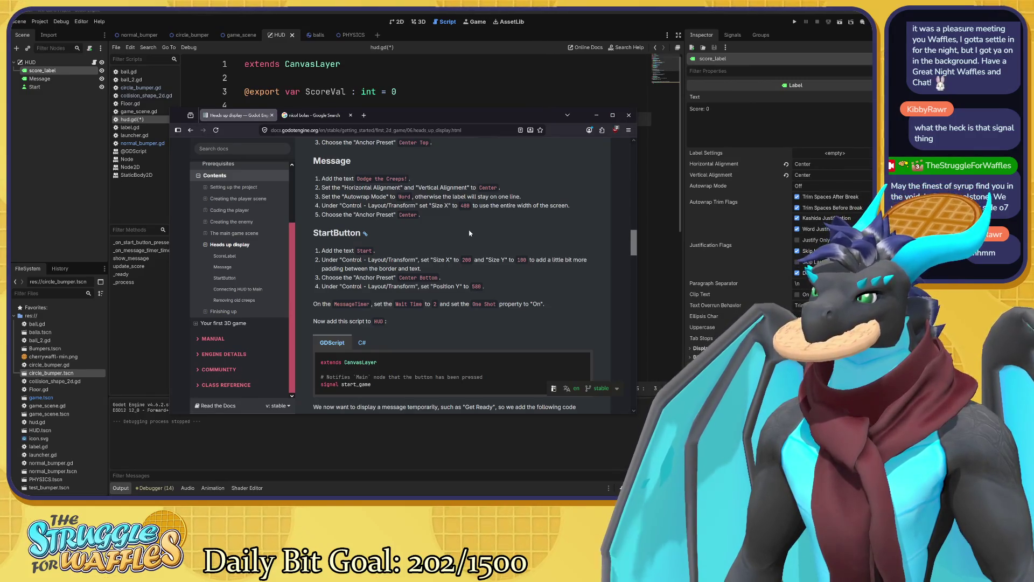
{"action": "scroll", "coordinate": [469, 233], "scroll_direction": "down", "scroll_amount": 1}
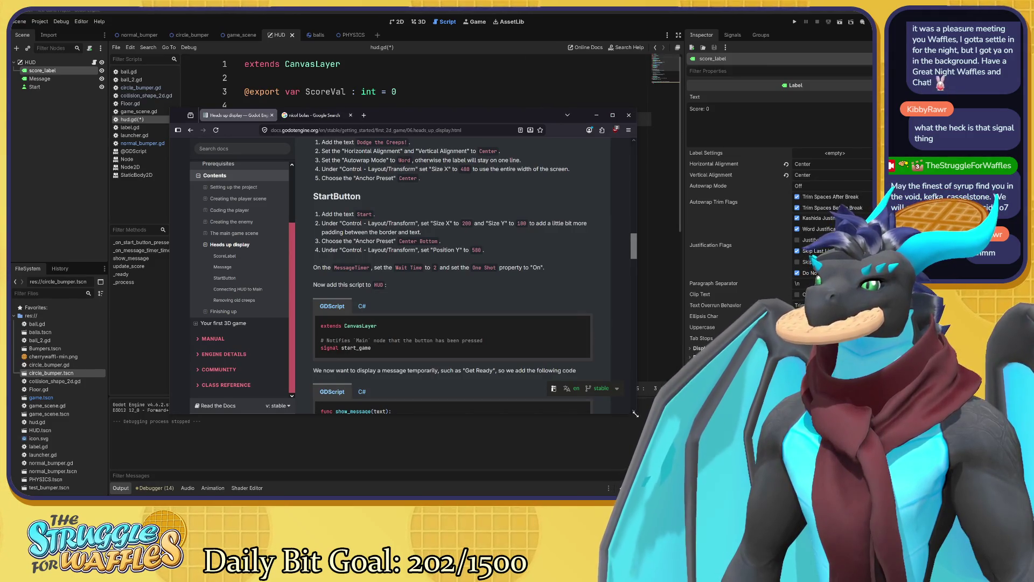
{"action": "left_click_drag", "start_coordinate": [636, 413], "coordinate": [690, 479]}
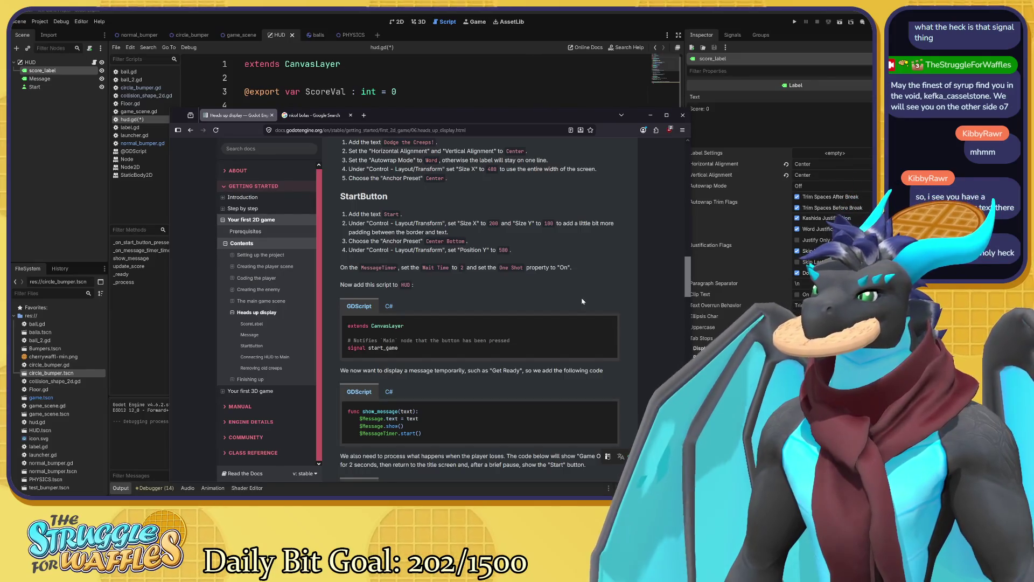
{"action": "scroll", "coordinate": [581, 301], "scroll_direction": "down", "scroll_amount": 3}
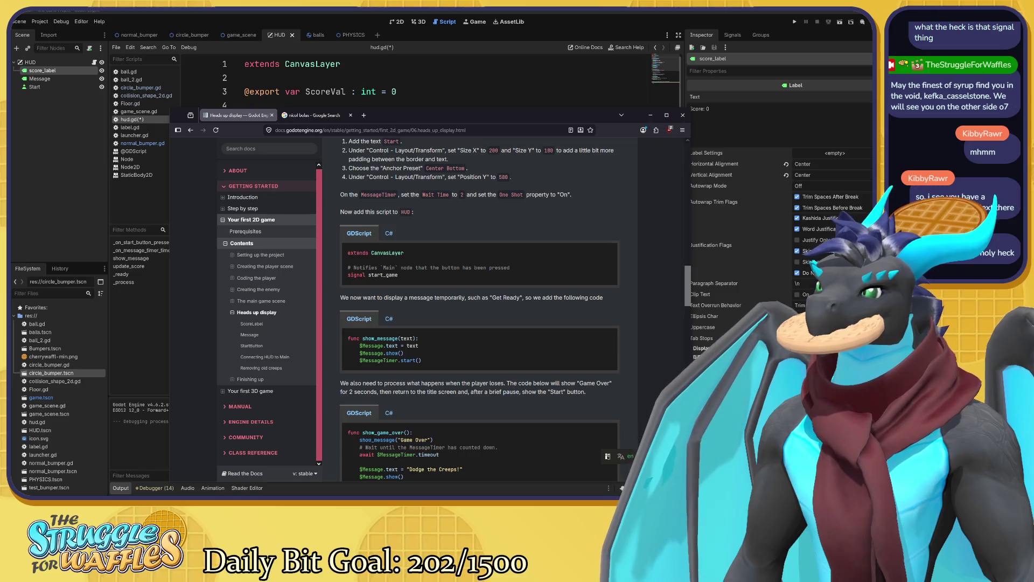
{"action": "left_click_drag", "start_coordinate": [422, 360], "coordinate": [359, 345]}
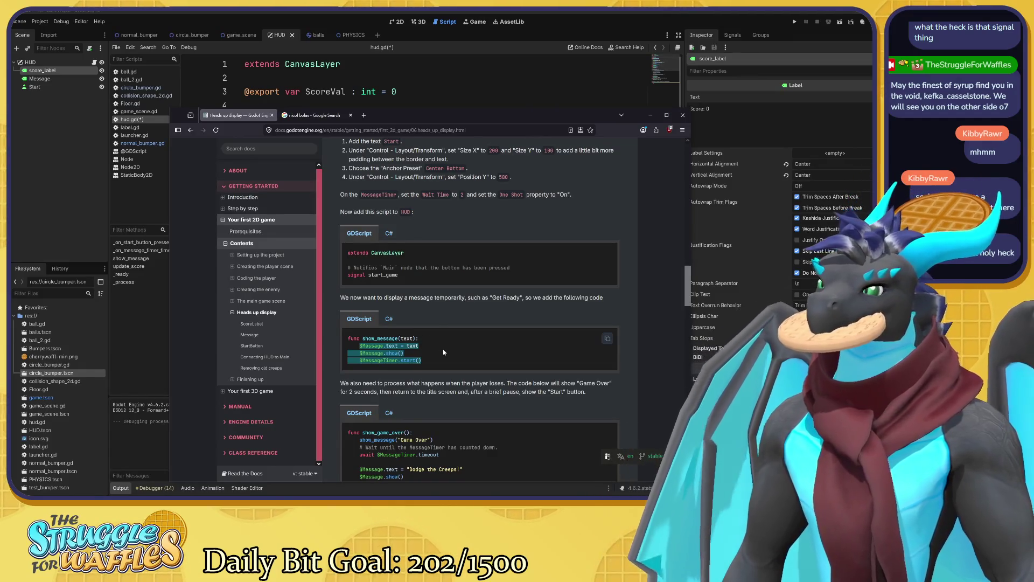
{"action": "left_click", "coordinate": [444, 353]}
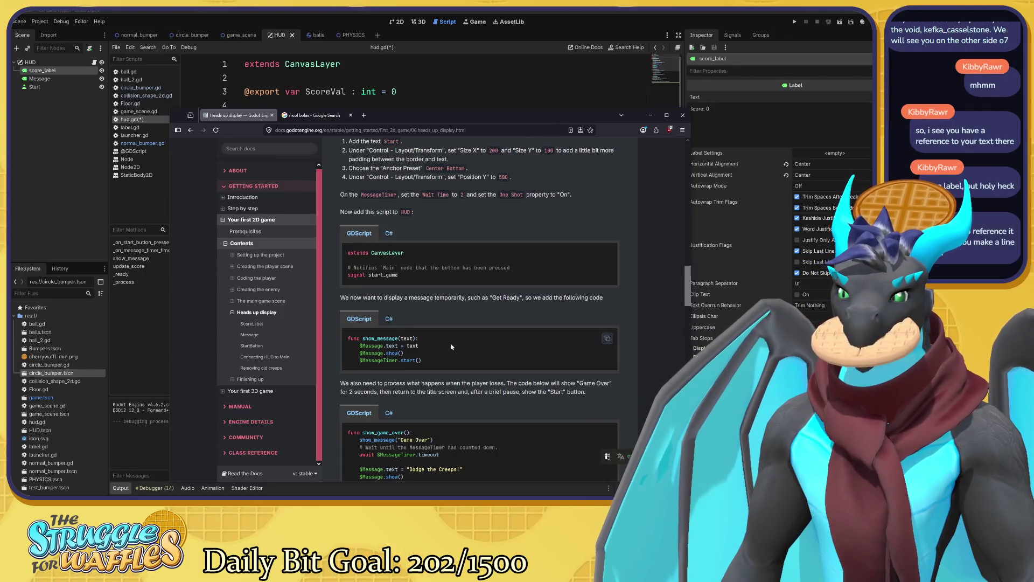
{"action": "scroll", "coordinate": [460, 348], "scroll_direction": "down", "scroll_amount": 2}
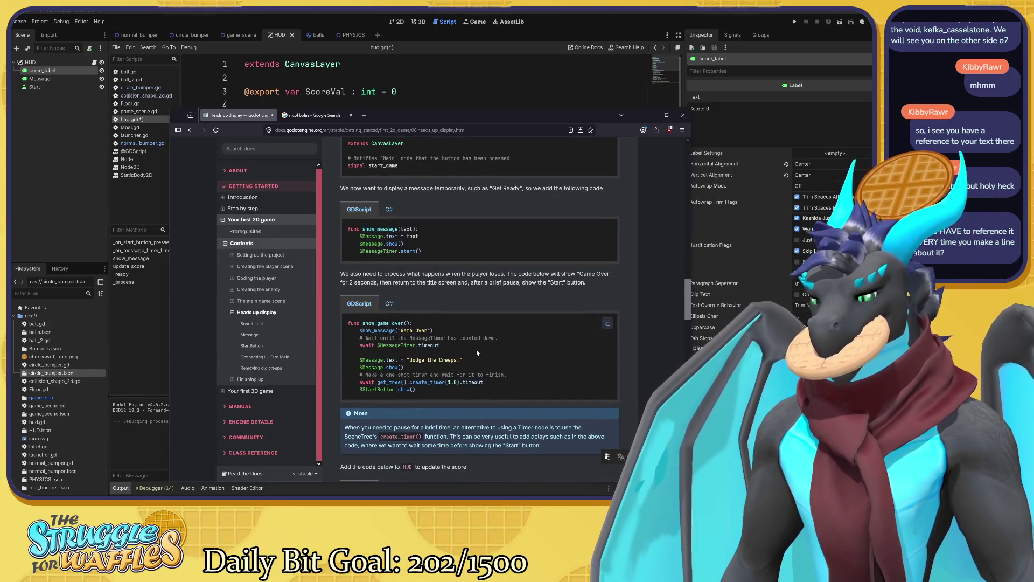
{"action": "scroll", "coordinate": [477, 353], "scroll_direction": "down", "scroll_amount": 4}
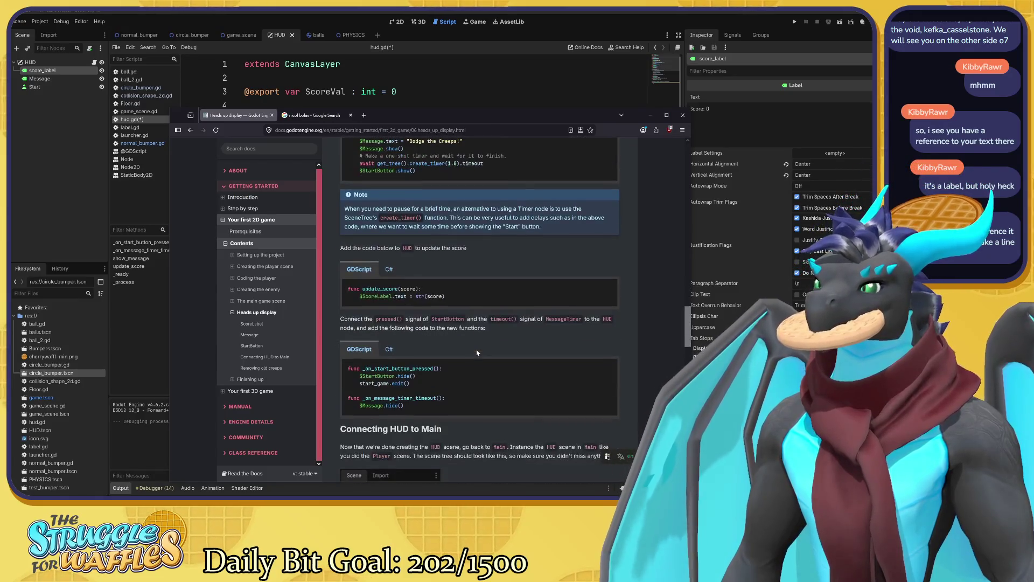
{"action": "scroll", "coordinate": [501, 273], "scroll_direction": "down", "scroll_amount": 1}
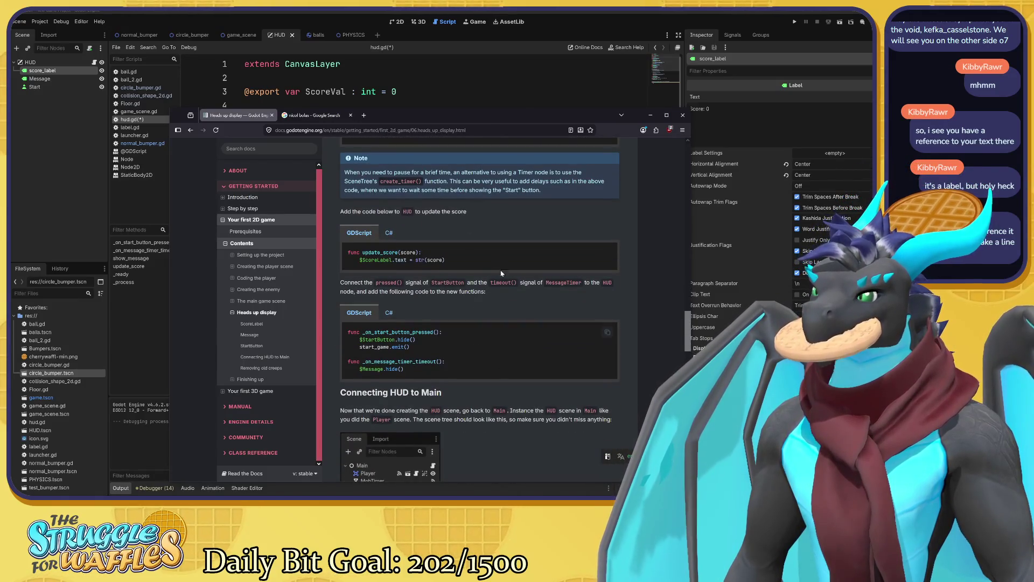
{"action": "scroll", "coordinate": [501, 273], "scroll_direction": "down", "scroll_amount": 8}
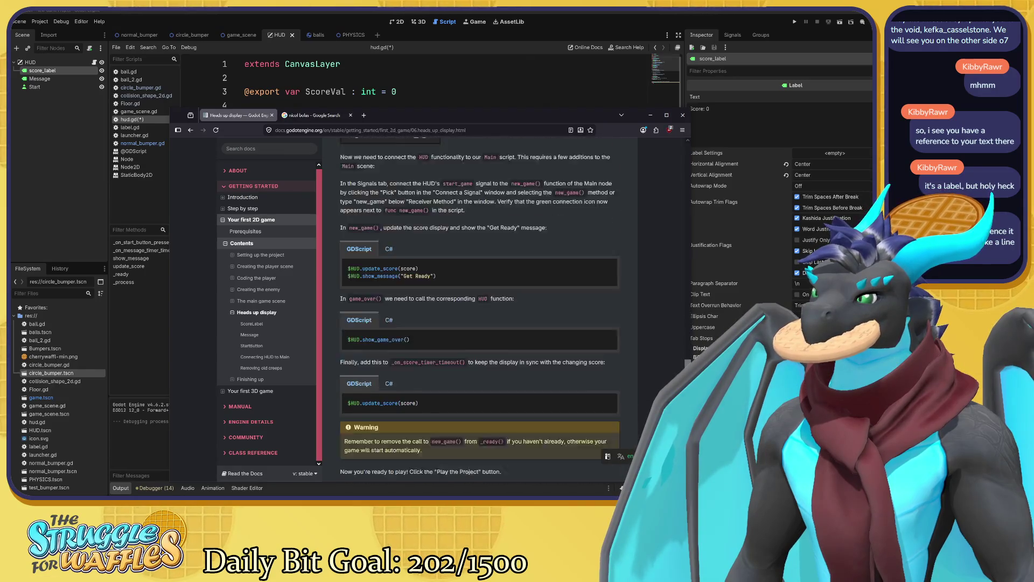
{"action": "scroll", "coordinate": [484, 332], "scroll_direction": "down", "scroll_amount": 1}
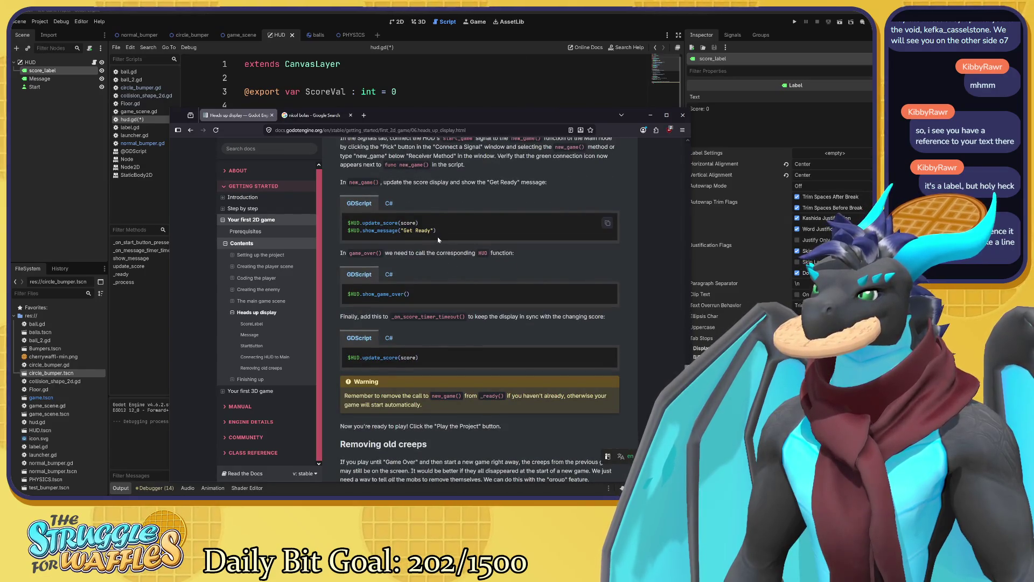
{"action": "left_click_drag", "start_coordinate": [436, 230], "coordinate": [346, 232]}
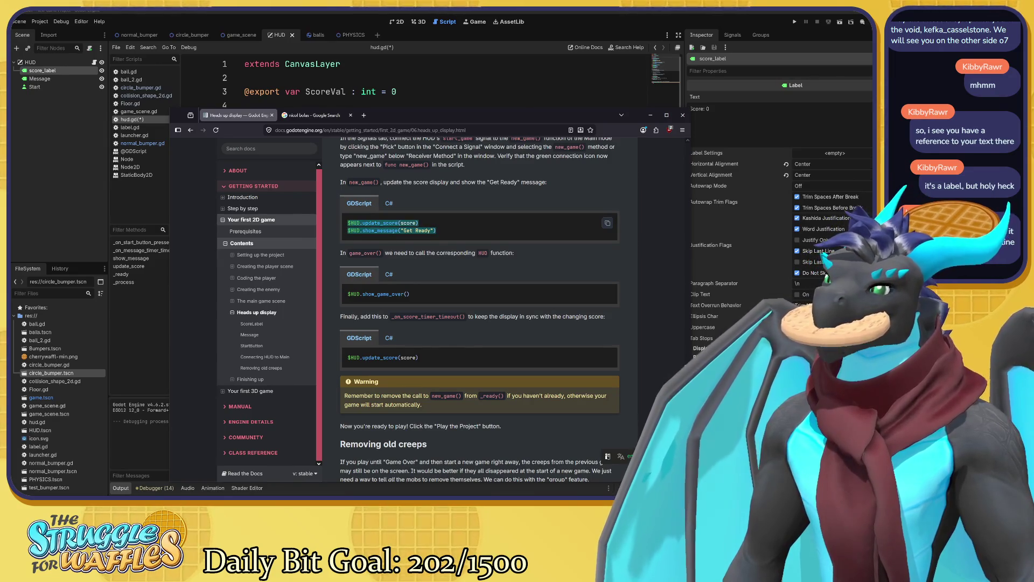
{"action": "scroll", "coordinate": [480, 302], "scroll_direction": "down", "scroll_amount": 3}
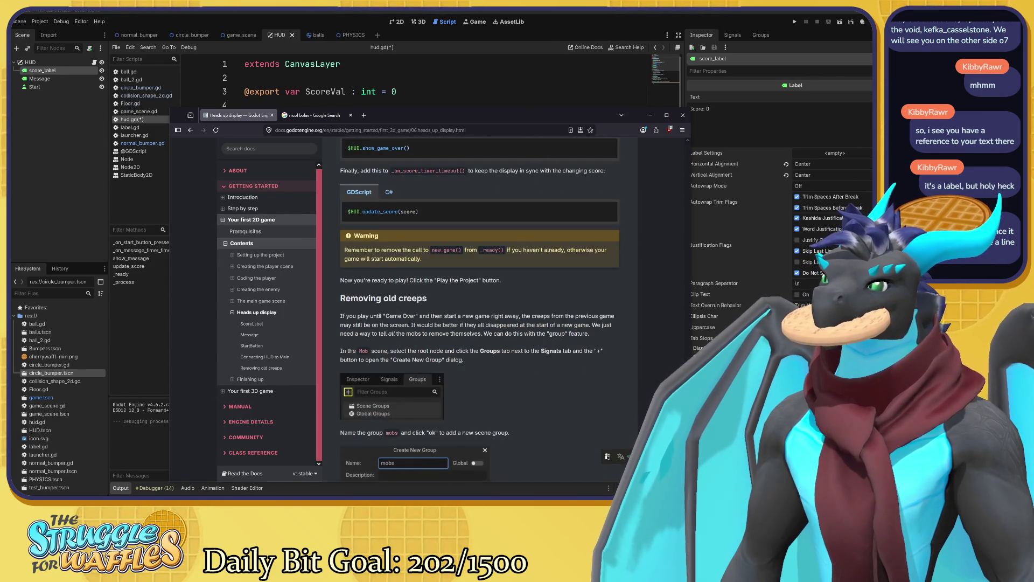
{"action": "scroll", "coordinate": [441, 287], "scroll_direction": "down", "scroll_amount": 4}
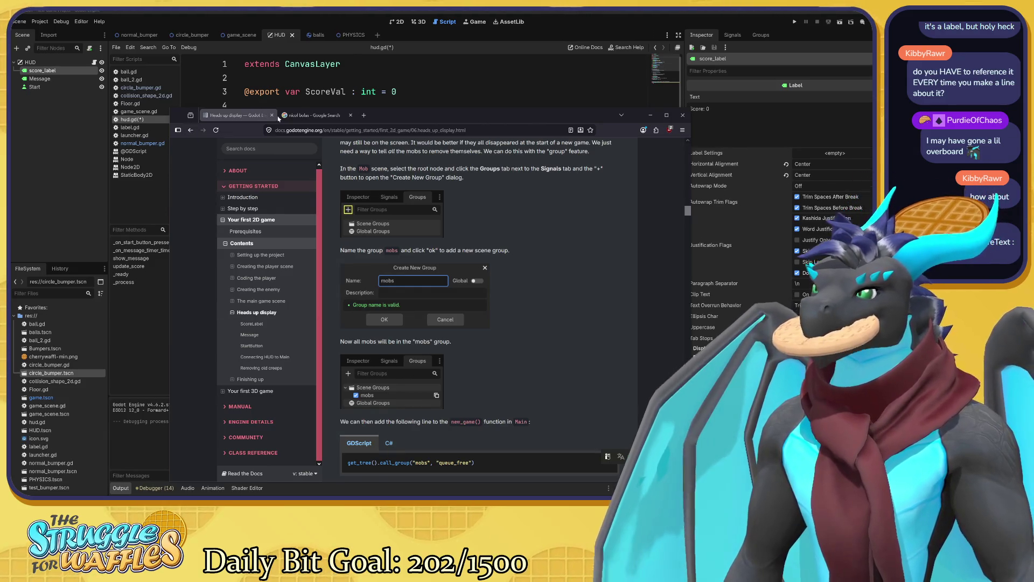
{"action": "key", "text": "alt+Tab"}
{"action": "type", "text": "@export var ScoreText : Label"}
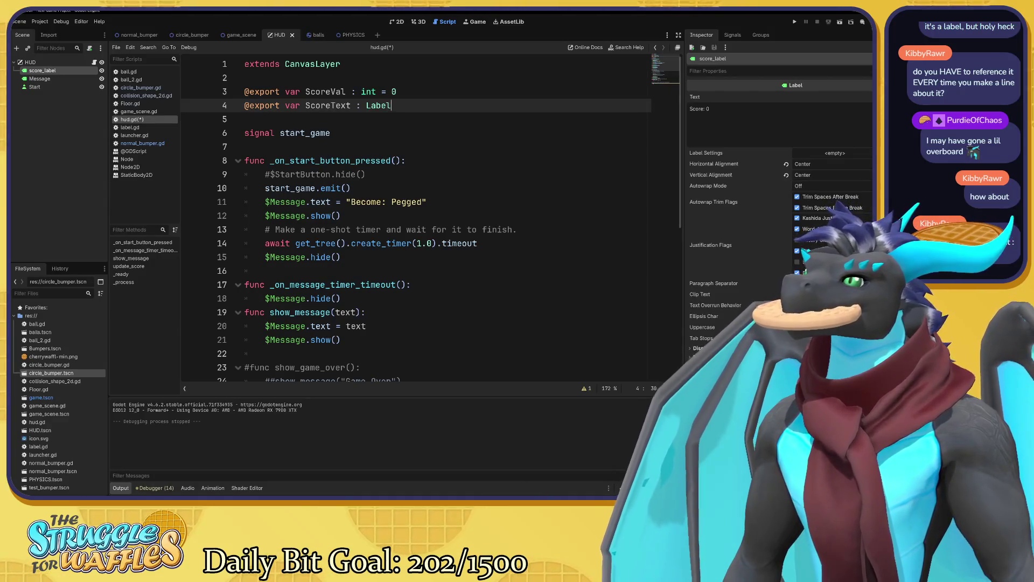
{"action": "mouse_move", "coordinate": [377, 106]}
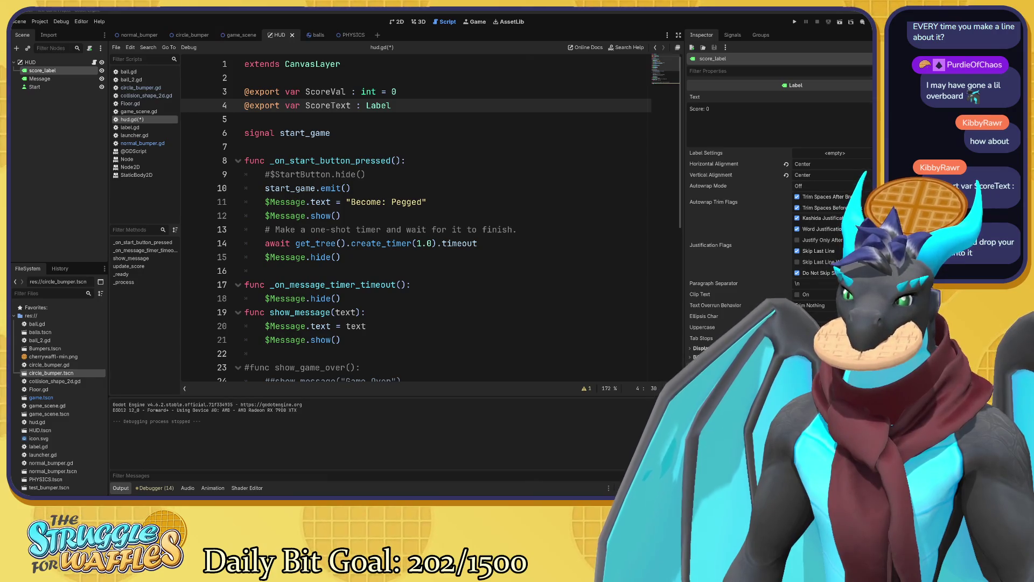
{"action": "left_click", "coordinate": [235, 35]}
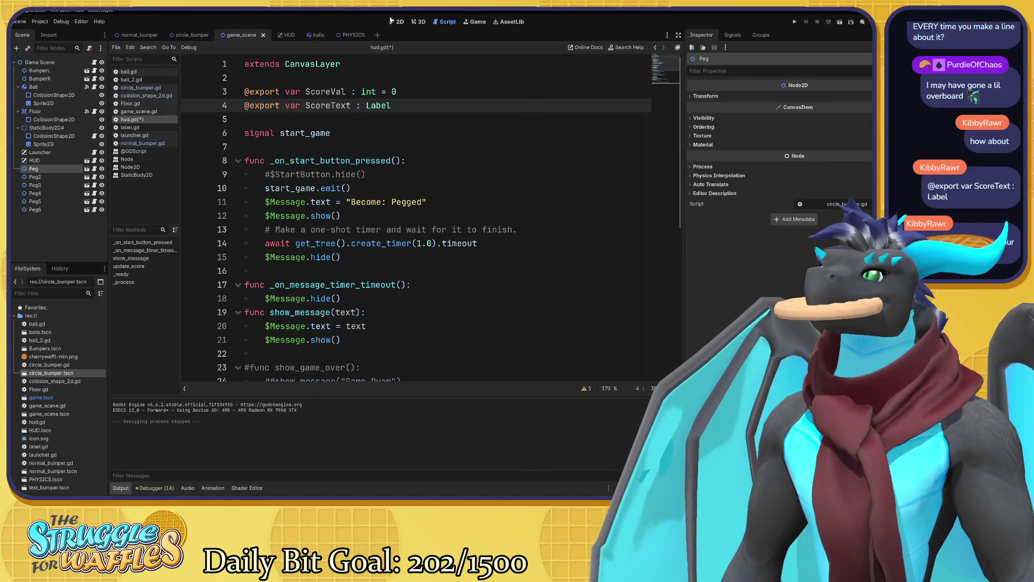
{"action": "left_click", "coordinate": [391, 20]}
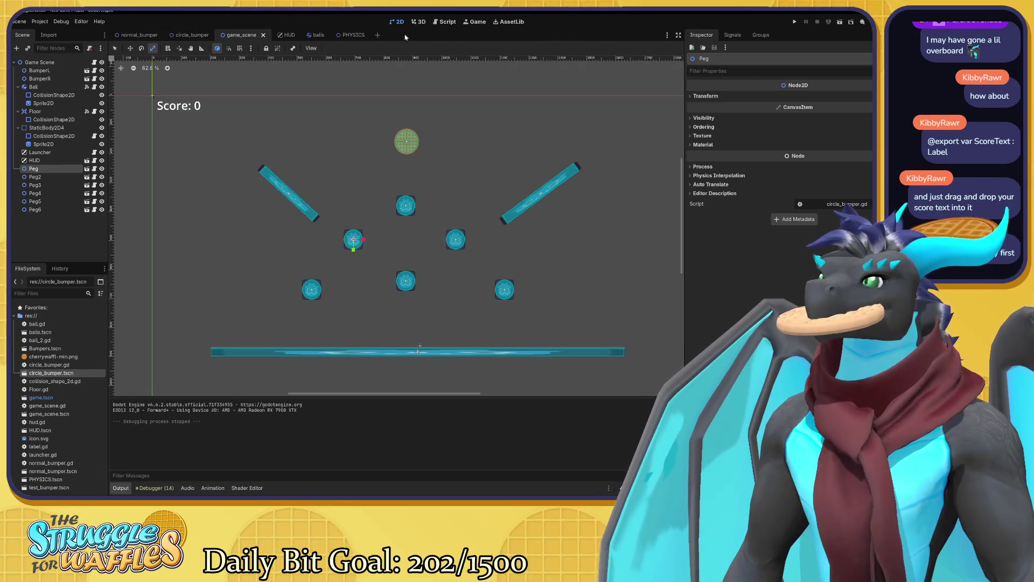
{"action": "left_click", "coordinate": [288, 36]}
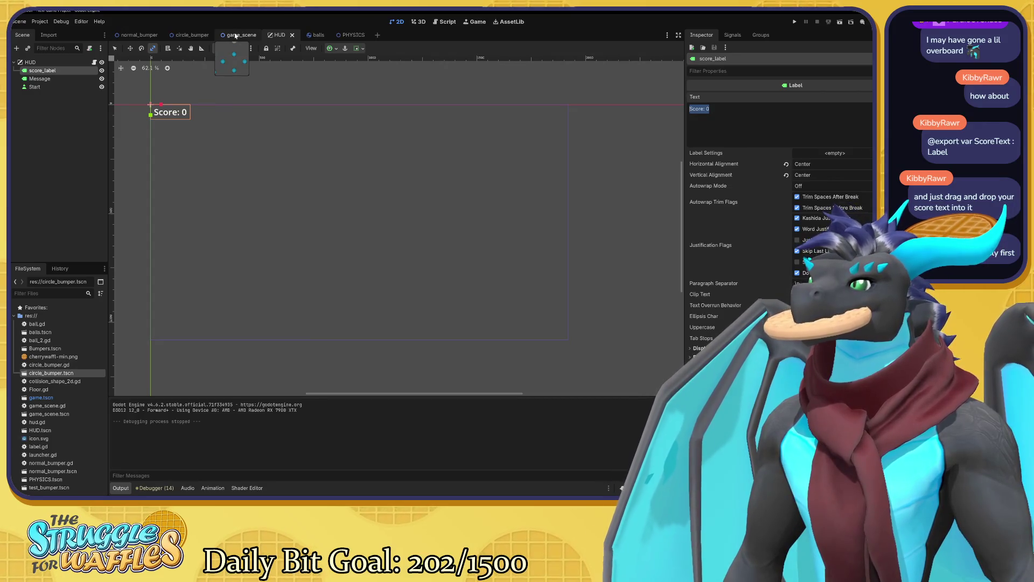
{"action": "left_click", "coordinate": [95, 62]}
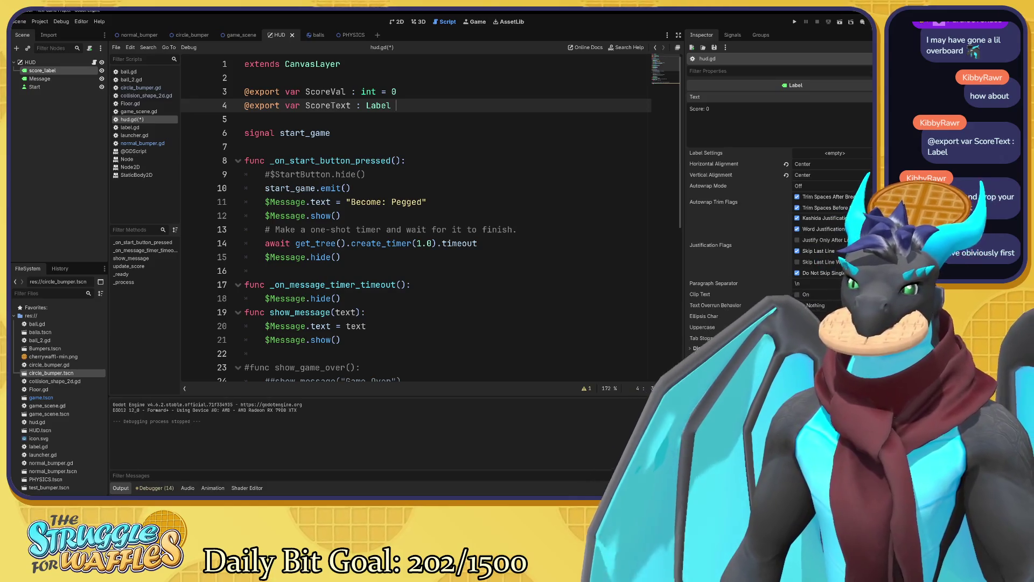
{"action": "type", "text": "\"Score: 0"}
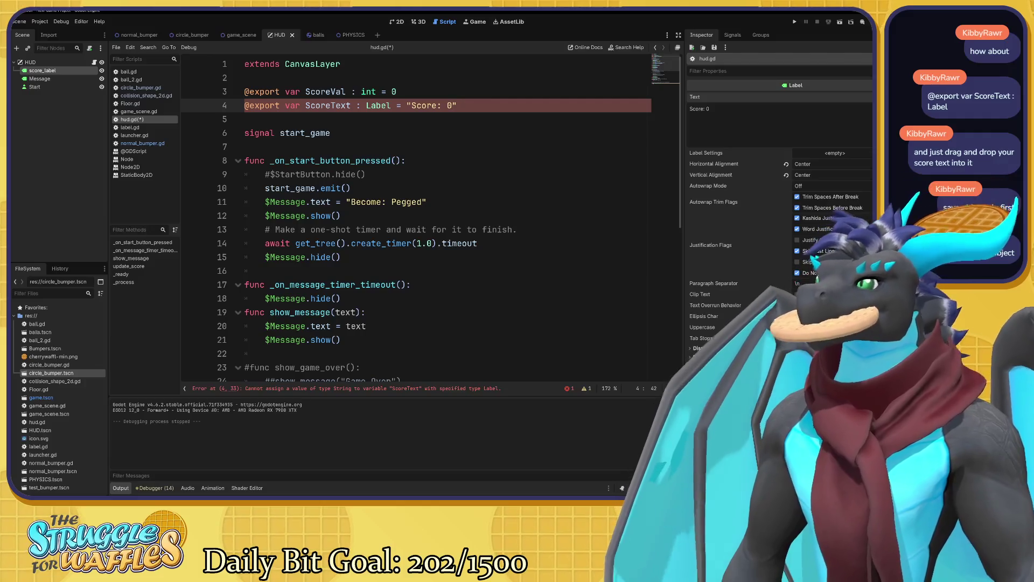
Delete the ' = "Score: 0"' default from the ScoreText line to clear the type error
{"action": "key", "text": "shift+Left"}
{"action": "key", "text": "shift+Left"}
{"action": "key", "text": "shift+Left"}
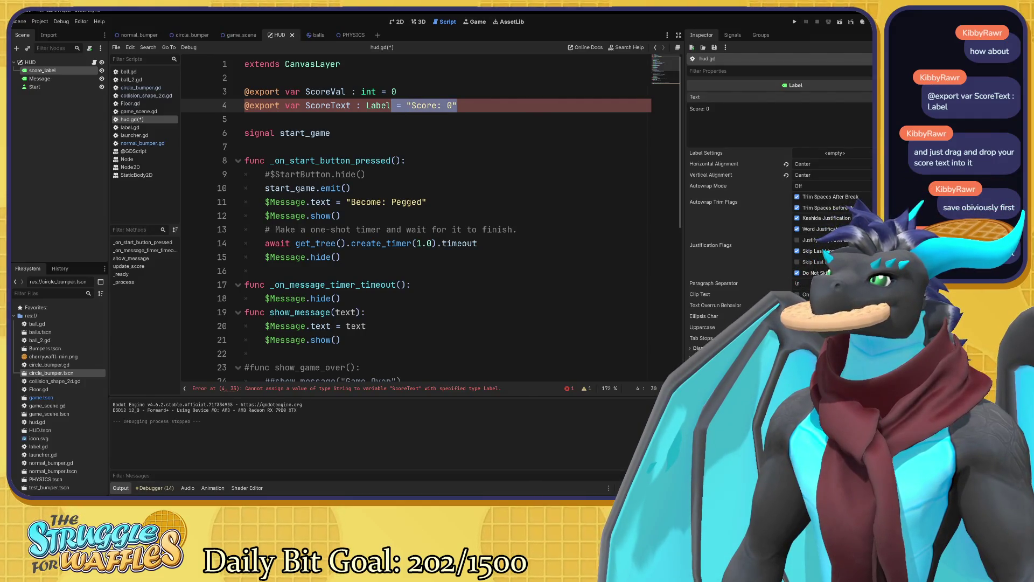
{"action": "key", "text": "BackSpace"}
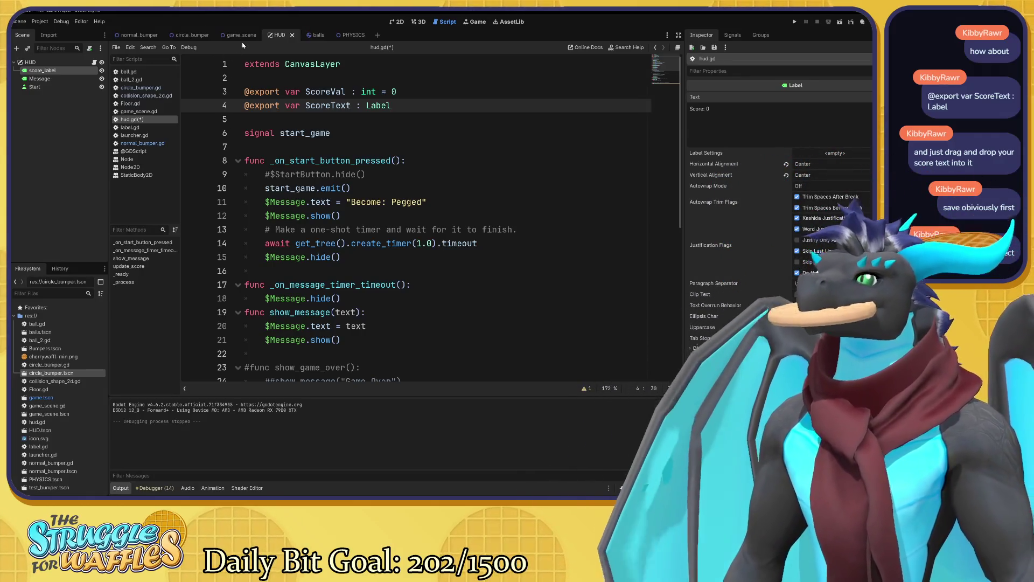
Check the HUD node's unassigned Score Text export in game_scene's 2D view, then open the HUD scene
{"action": "left_click", "coordinate": [241, 35]}
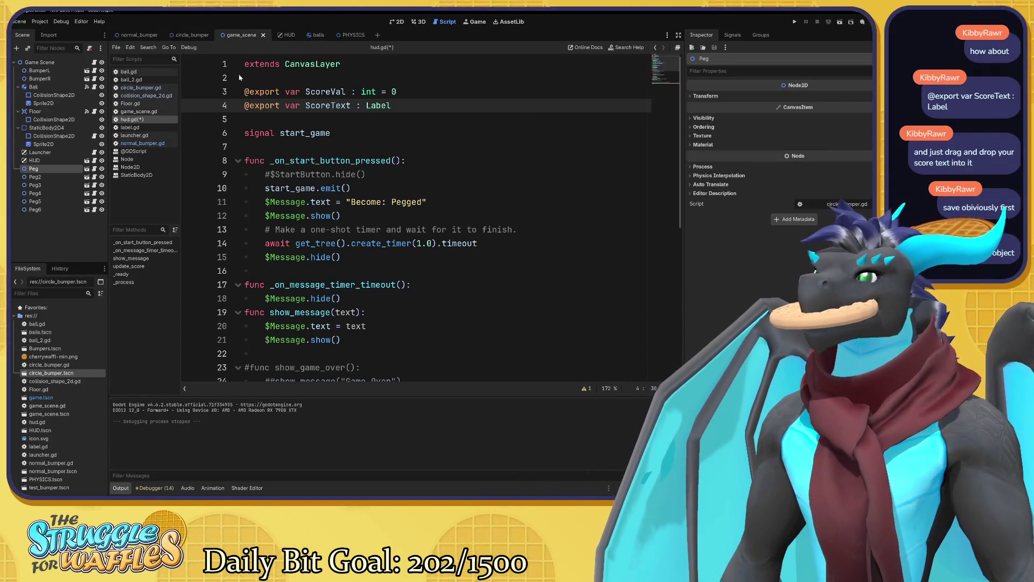
{"action": "left_click", "coordinate": [397, 21]}
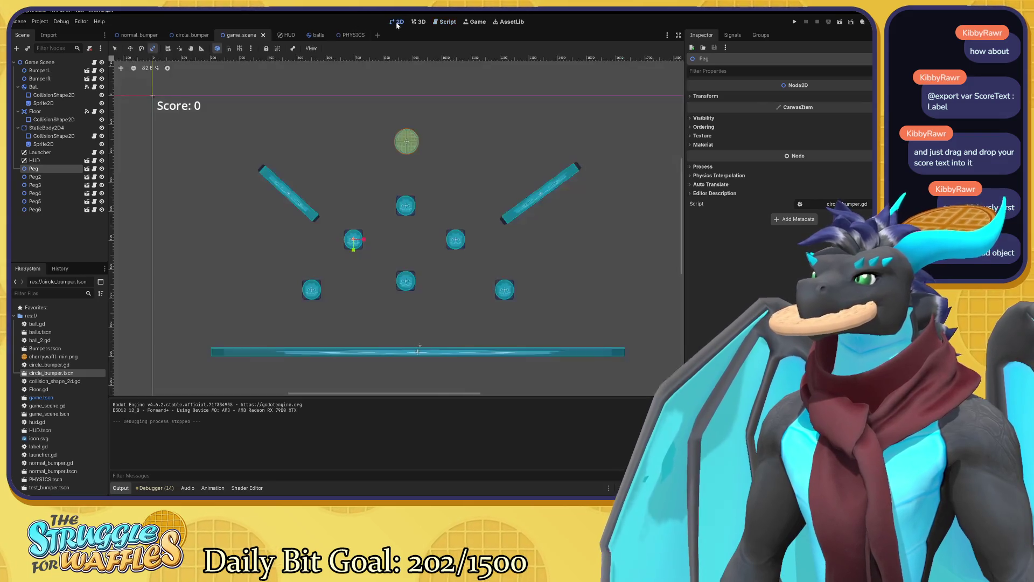
{"action": "left_click", "coordinate": [51, 163]}
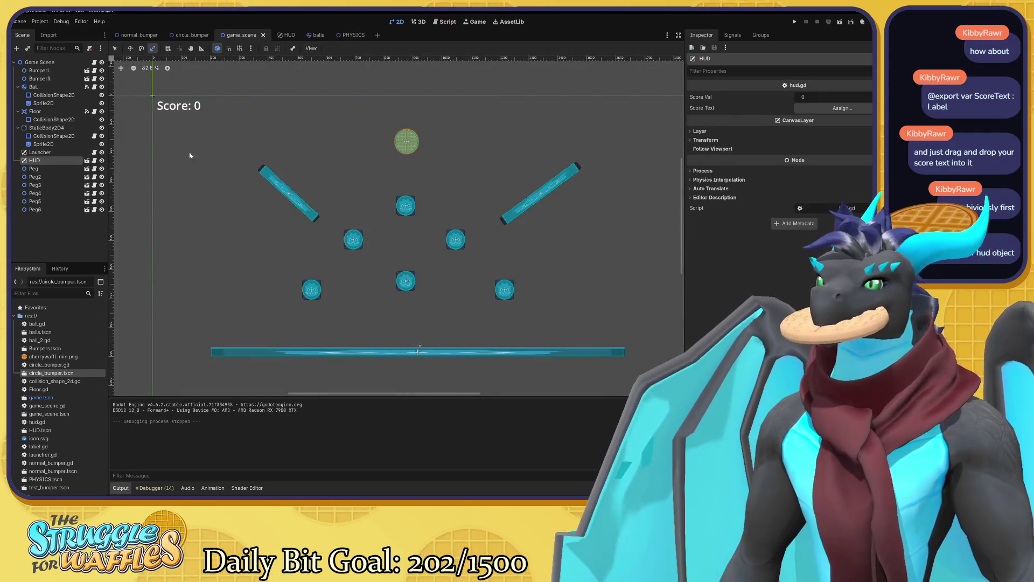
{"action": "left_click", "coordinate": [843, 108]}
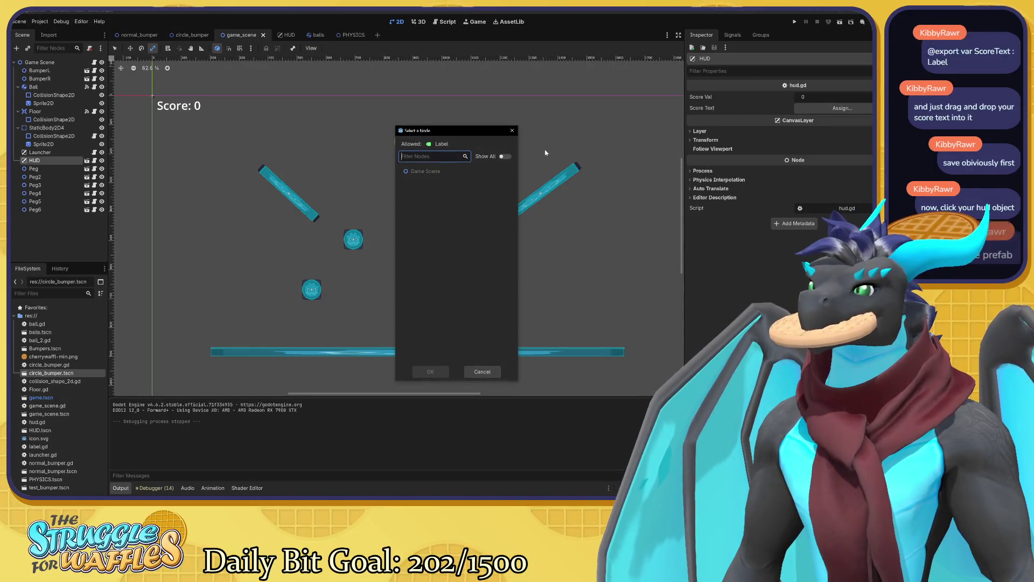
{"action": "left_click", "coordinate": [513, 130]}
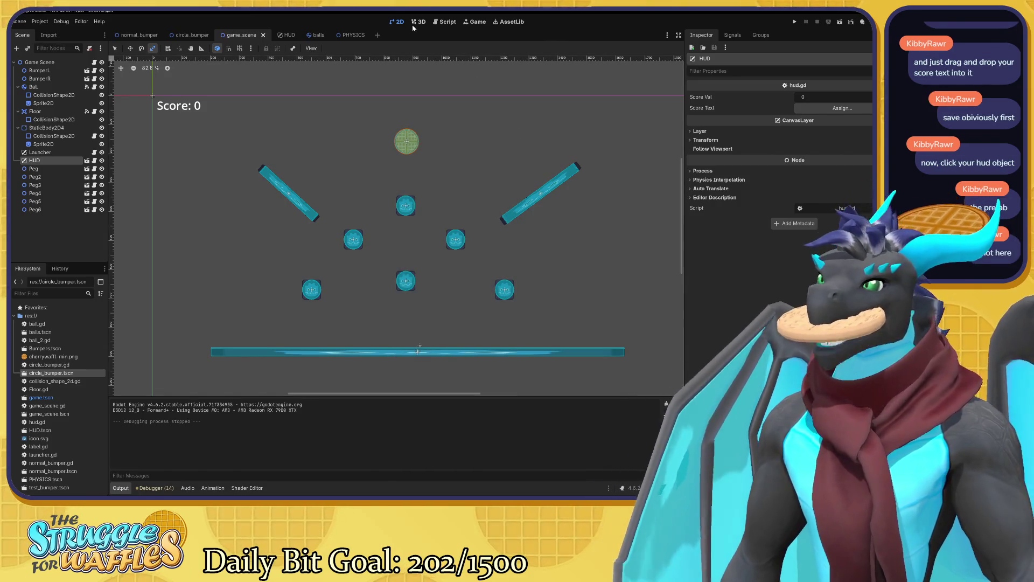
{"action": "left_click", "coordinate": [294, 33]}
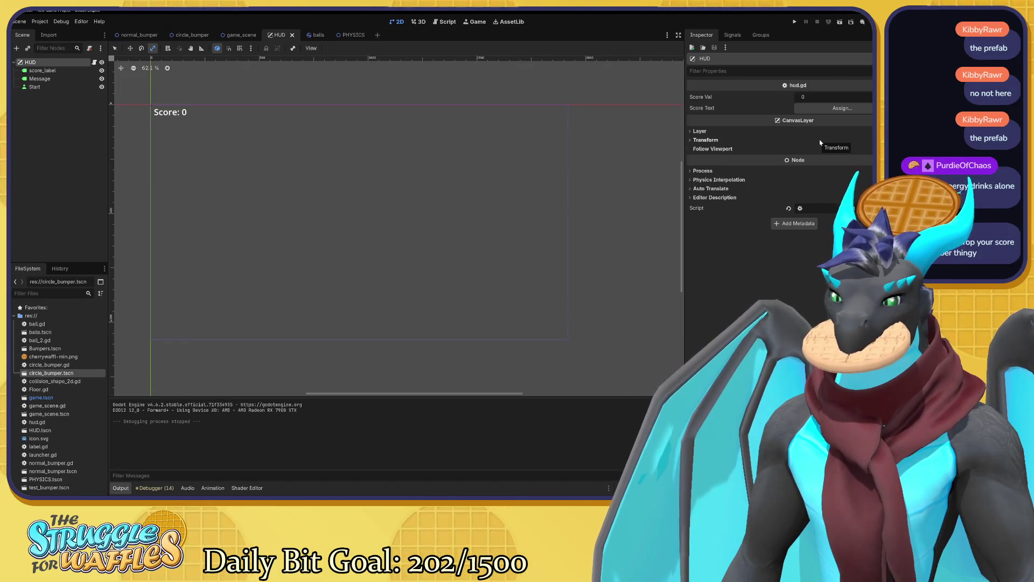
Assign score_label to the HUD's Score Text property by dragging it from the Scene dock, then open hud.gd
{"action": "left_click", "coordinate": [814, 101]}
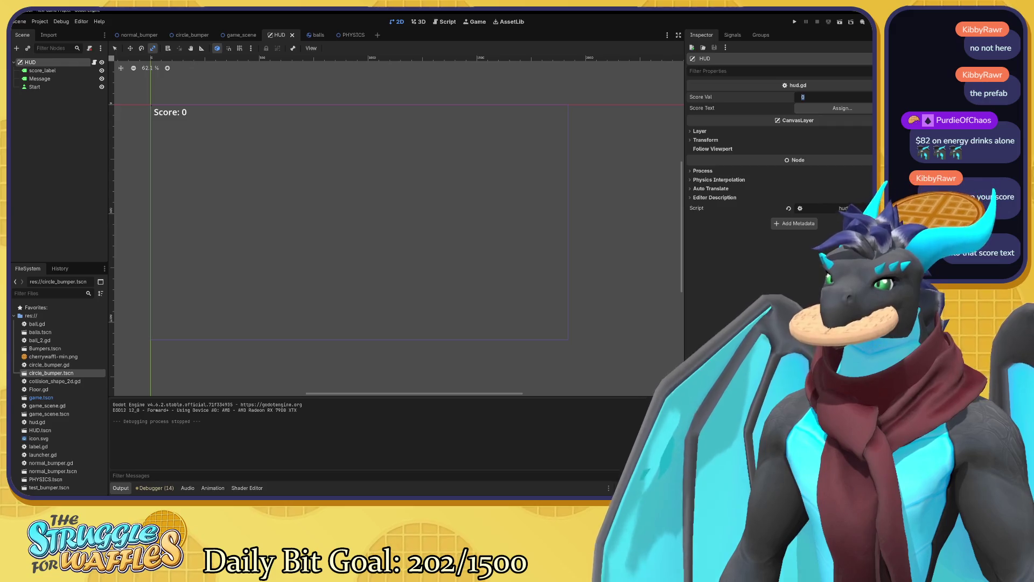
{"action": "left_click", "coordinate": [843, 107]}
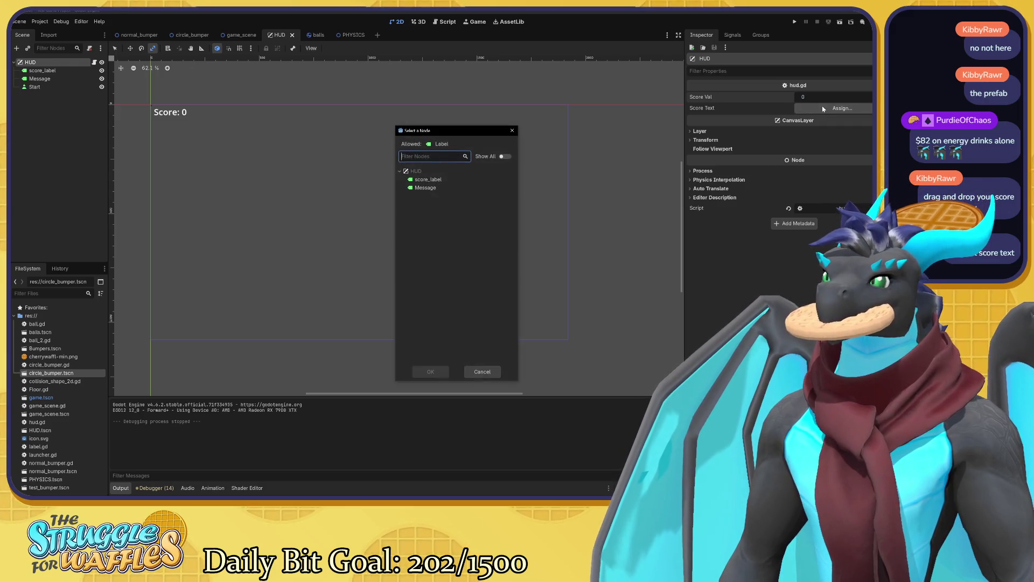
{"action": "left_click", "coordinate": [477, 181]}
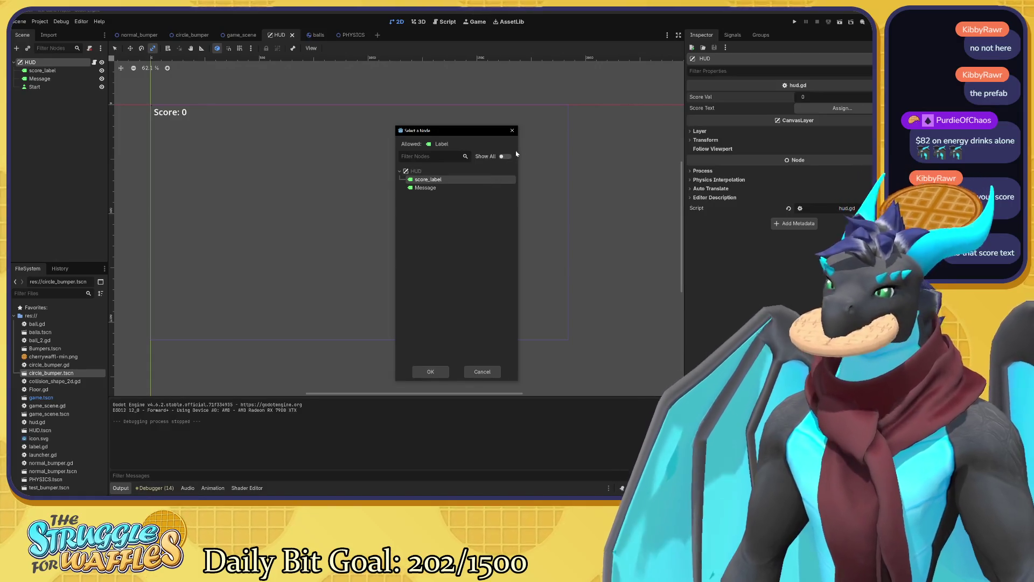
{"action": "left_click", "coordinate": [512, 130]}
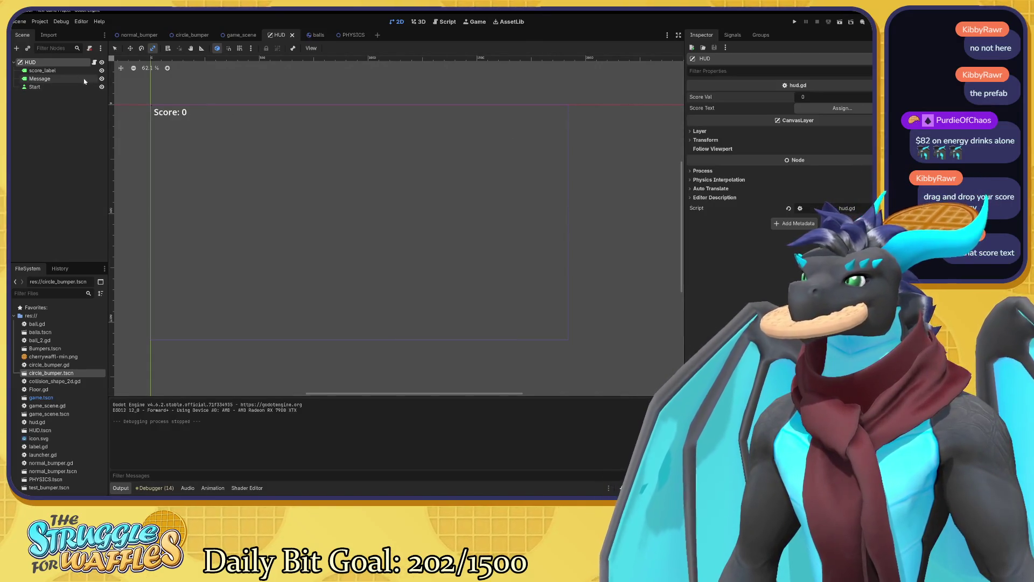
{"action": "mouse_move", "coordinate": [42, 70]}
{"action": "left_mouse_down"}
{"action": "mouse_move", "coordinate": [695, 129]}
{"action": "mouse_move", "coordinate": [832, 111]}
{"action": "left_mouse_up"}
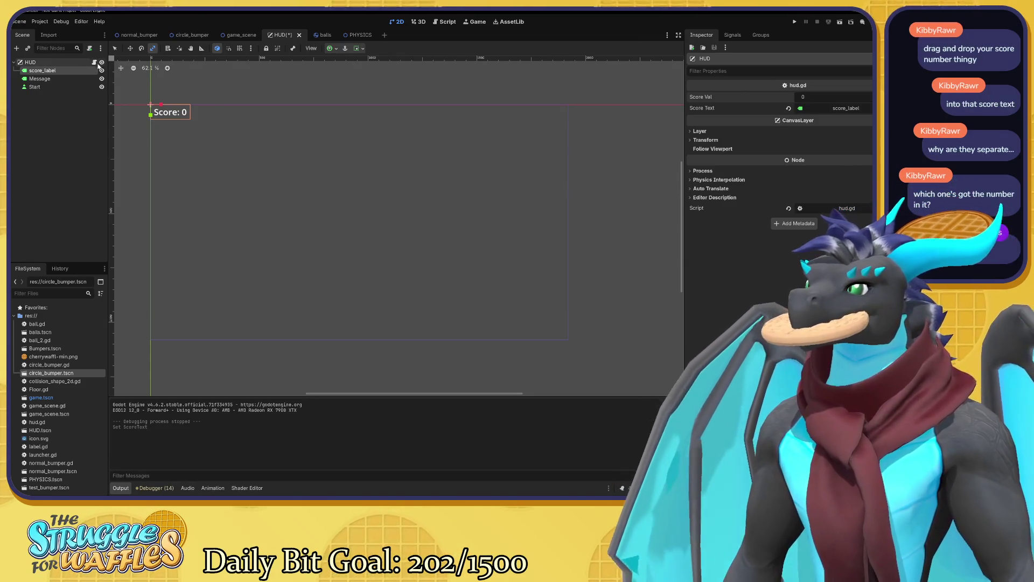
{"action": "left_click", "coordinate": [95, 63]}
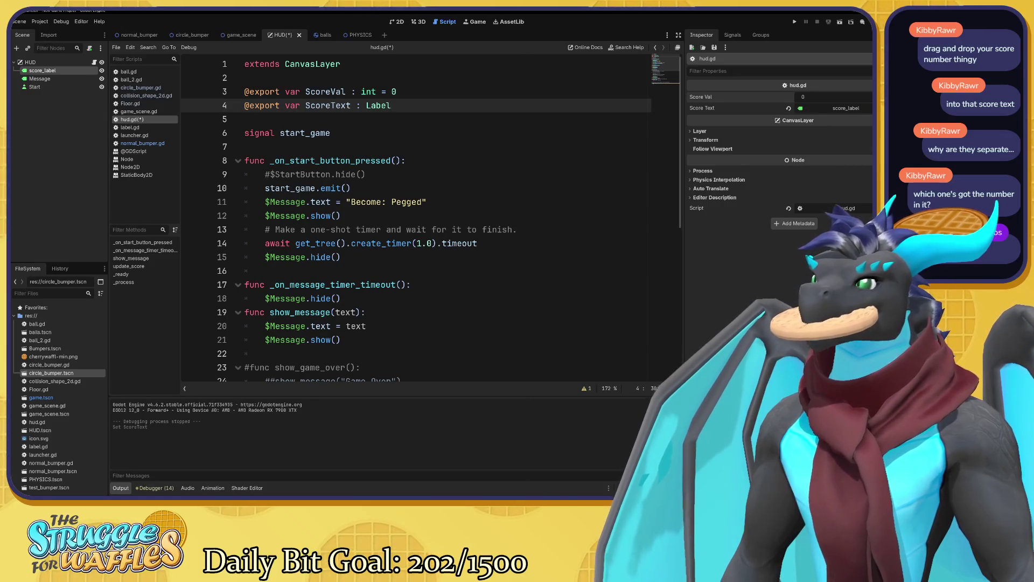
{"action": "left_click", "coordinate": [346, 92]}
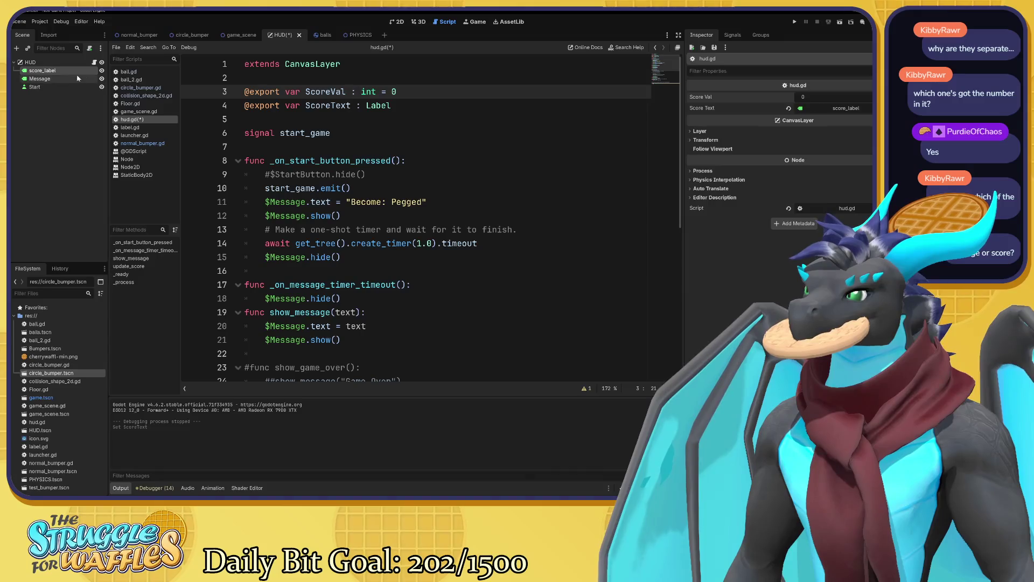
{"action": "left_click", "coordinate": [41, 79]}
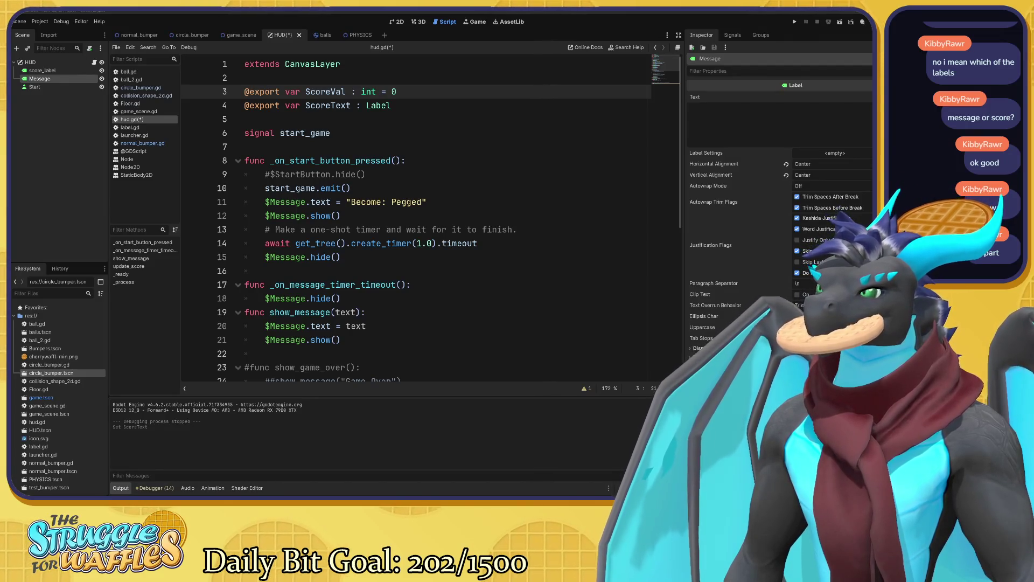
{"action": "left_click", "coordinate": [26, 71]}
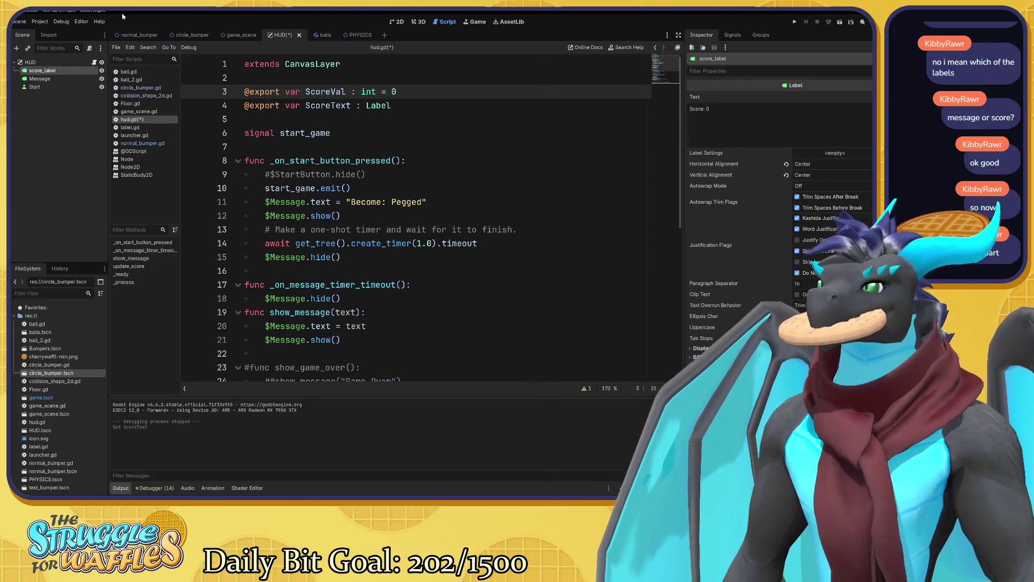
{"action": "left_click", "coordinate": [399, 22]}
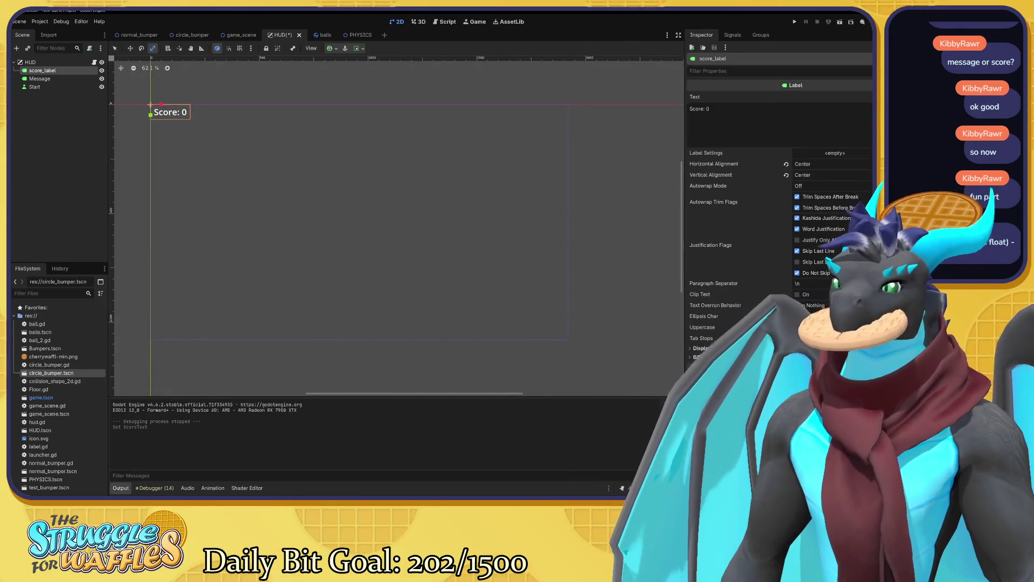
{"action": "left_click", "coordinate": [94, 62]}
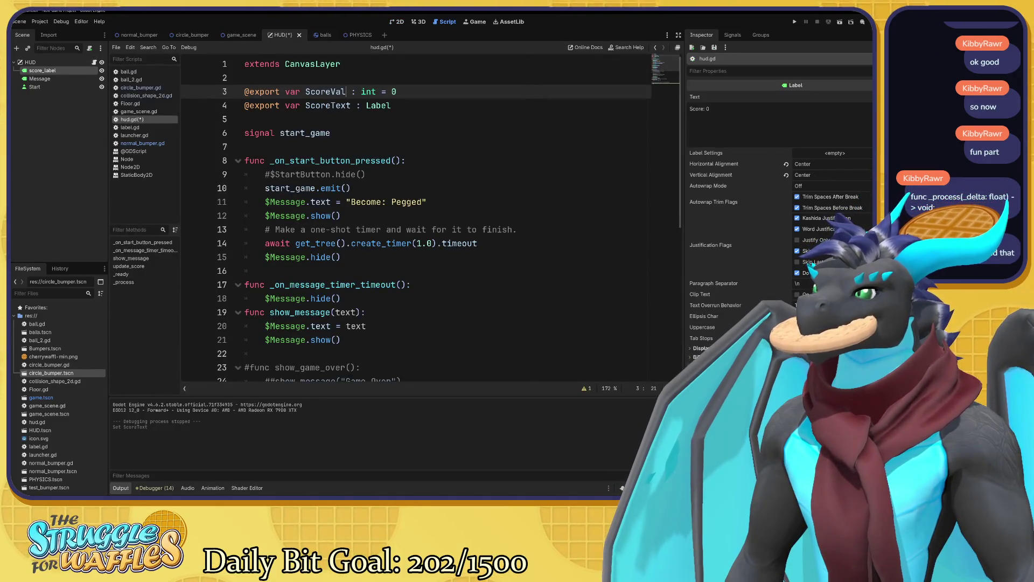
{"action": "left_click", "coordinate": [124, 282]}
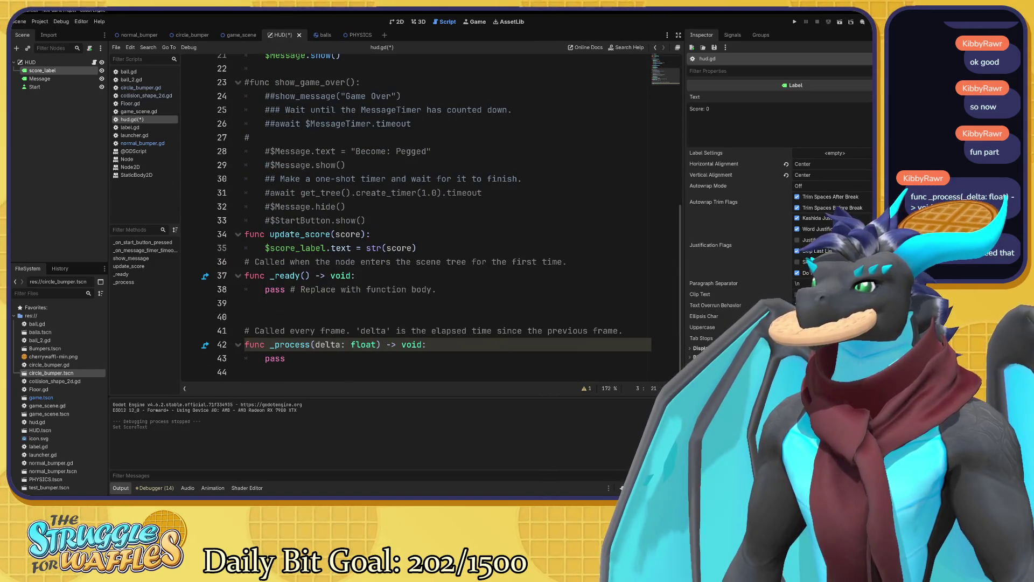
Add 'ScoreText.text = "Score: " + str(ScoreVal)' under func _process and save hud.gd
{"action": "left_click", "coordinate": [367, 345]}
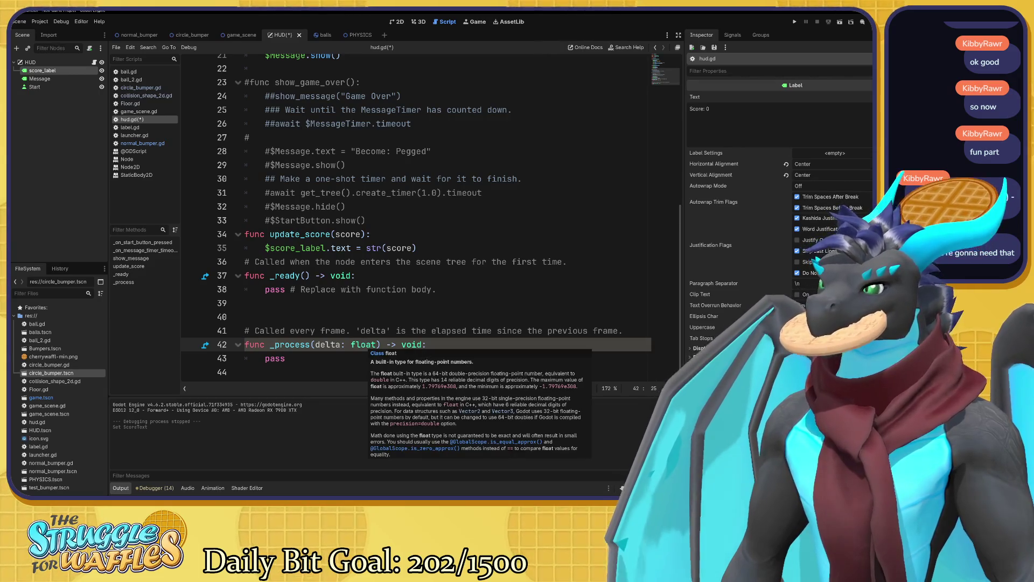
{"action": "left_click", "coordinate": [426, 345]}
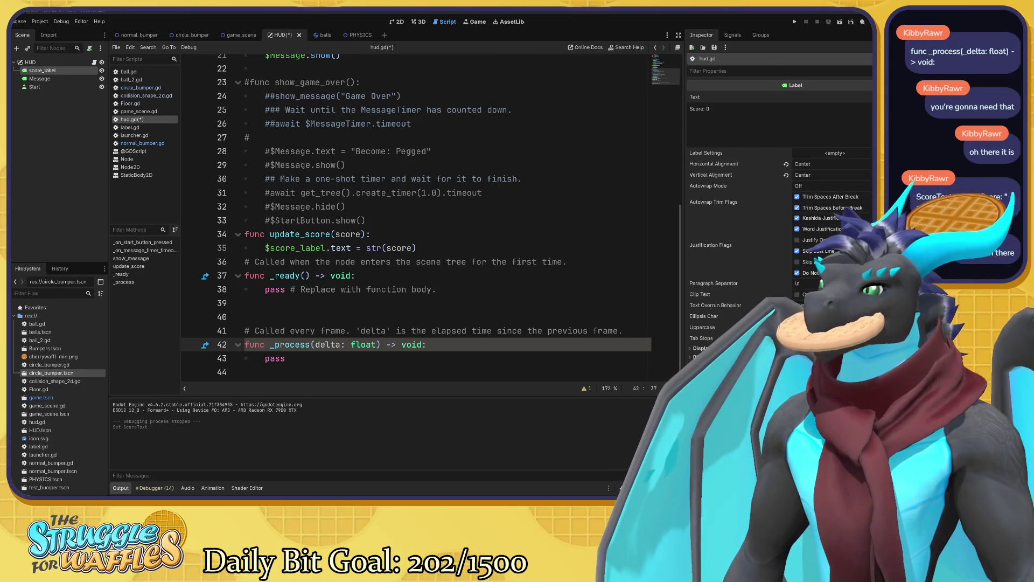
{"action": "key", "text": "Return"}
{"action": "type", "text": "ScoreText.text = \"Score: \" + str(ScoreVal)"}
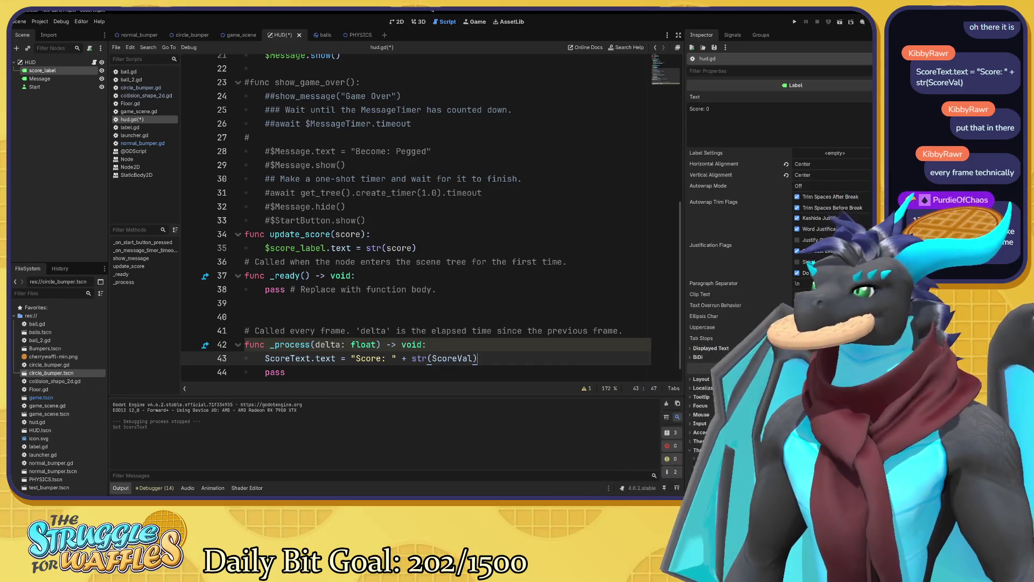
{"action": "key", "text": "ctrl+s"}
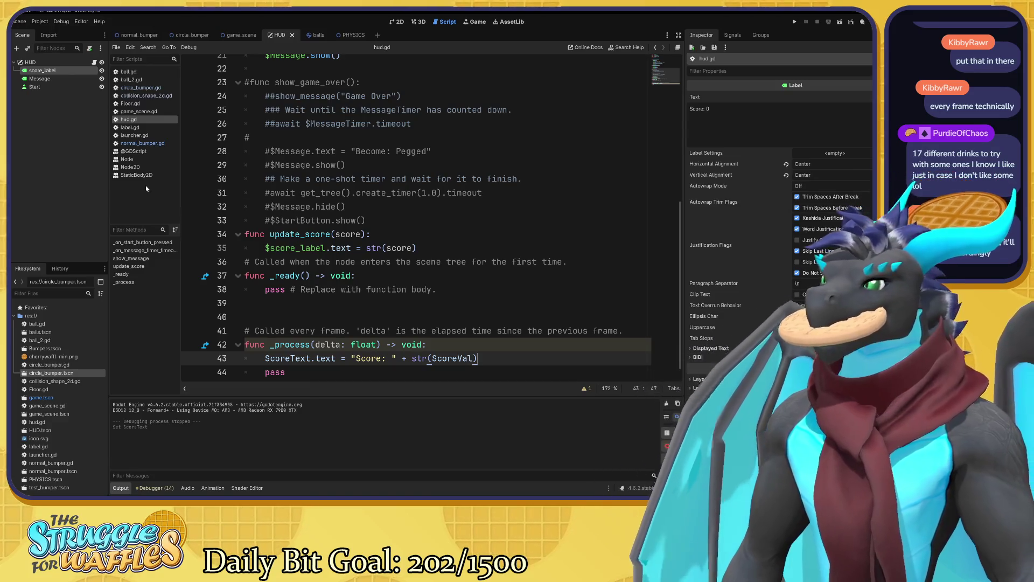
View circle_bumper.gd's empty _on_area_2d_body_entered handler, then return to game_scene
{"action": "left_click", "coordinate": [137, 88]}
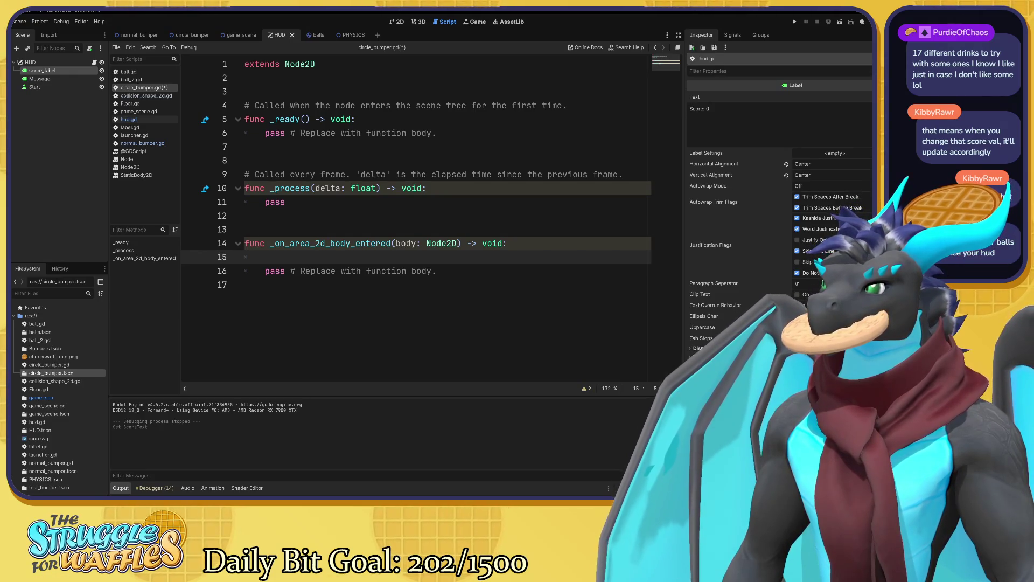
{"action": "left_click", "coordinate": [241, 35]}
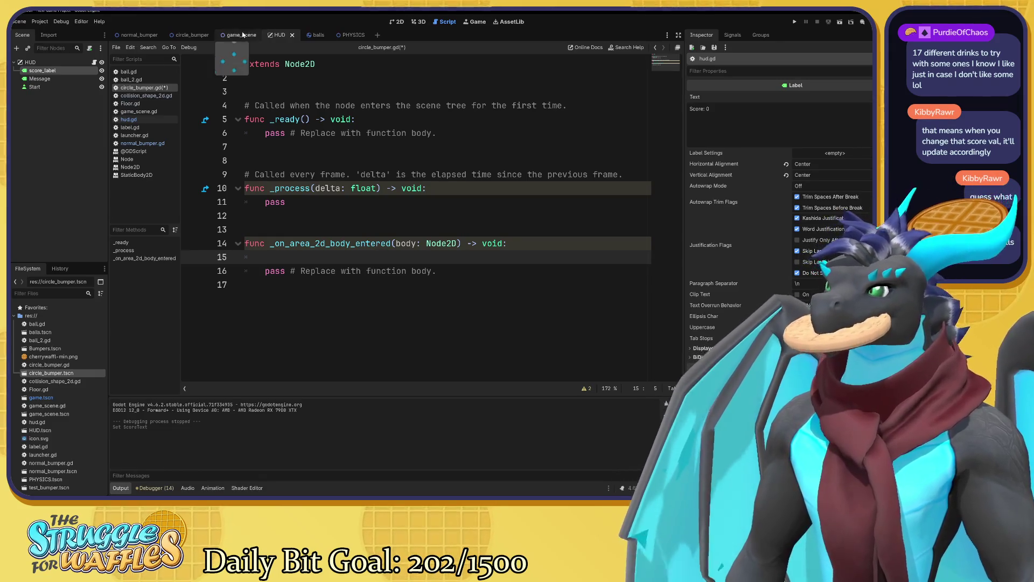
{"action": "left_click", "coordinate": [157, 74]}
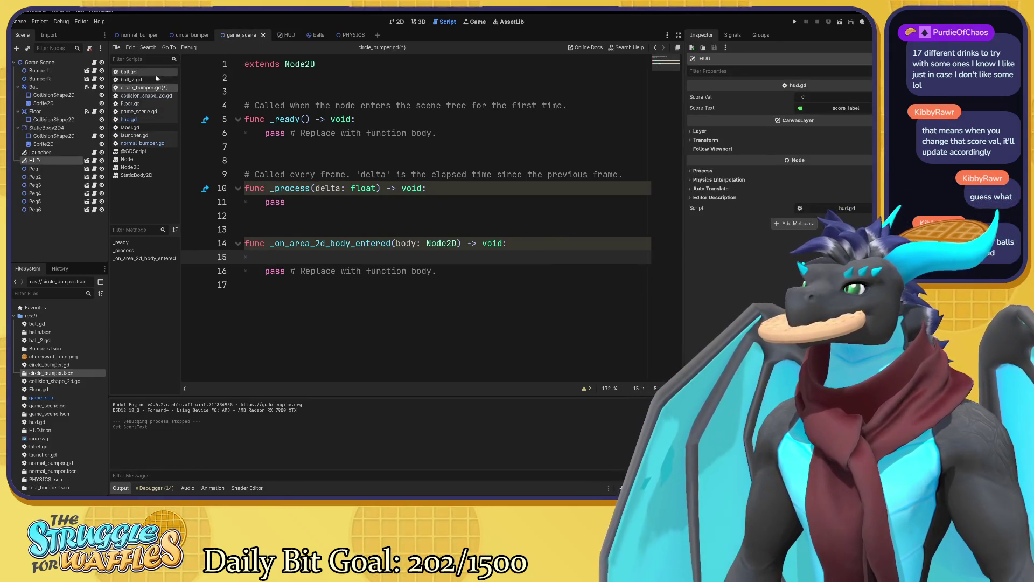
Scroll ball.gd up to _on_body_entered, type and then delete $HUD, and return to hud.gd
{"action": "scroll", "coordinate": [345, 158], "scroll_direction": "up", "scroll_amount": 2}
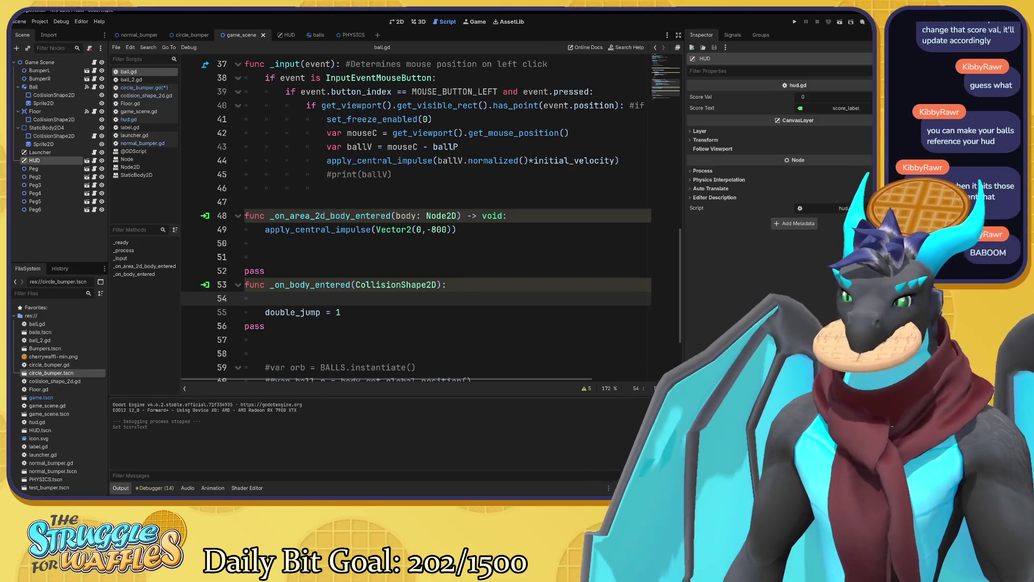
{"action": "type", "text": "$HUD"}
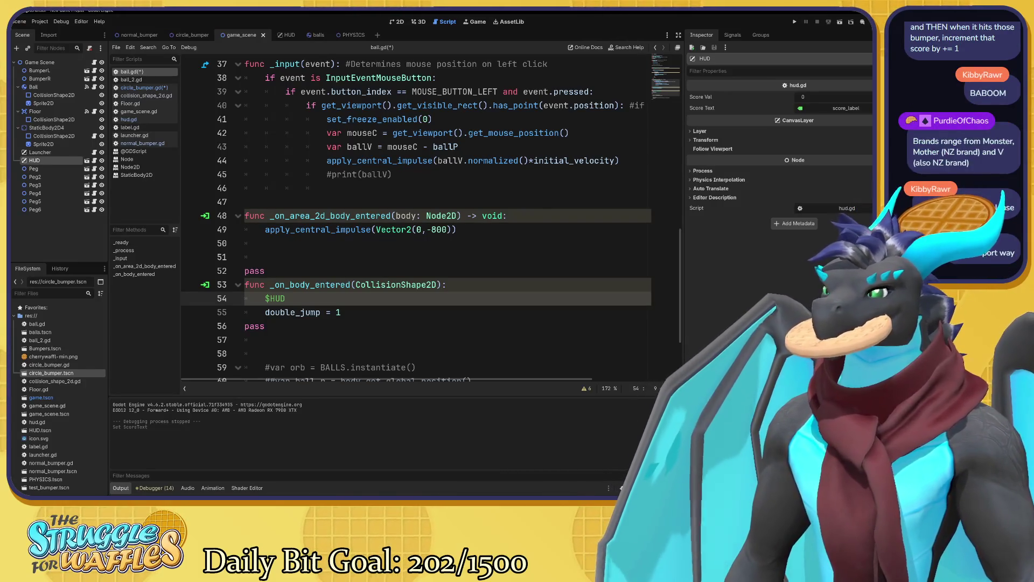
{"action": "key", "text": "BackSpace"}
{"action": "key", "text": "BackSpace"}
{"action": "key", "text": "BackSpace"}
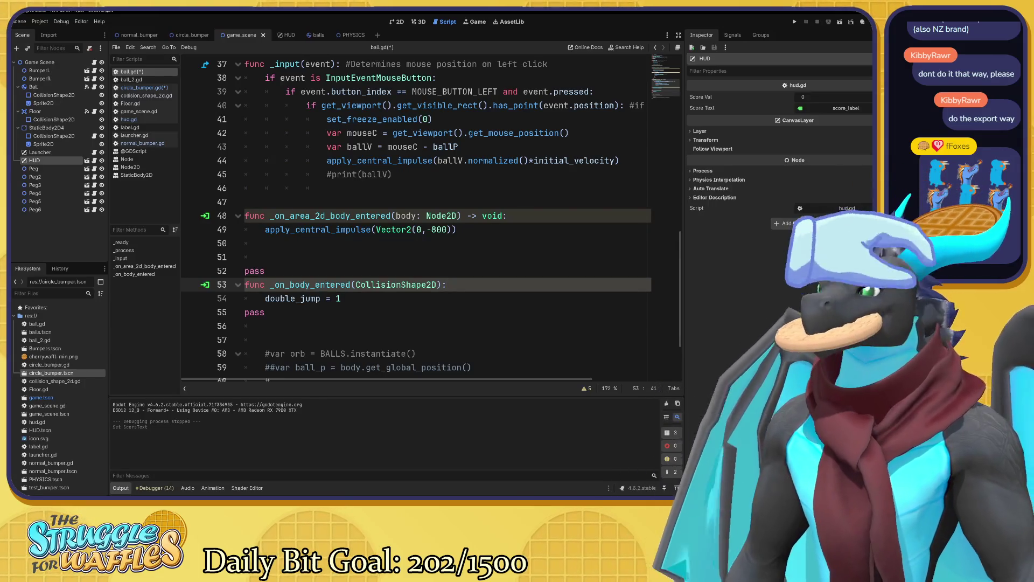
{"action": "left_click", "coordinate": [144, 121]}
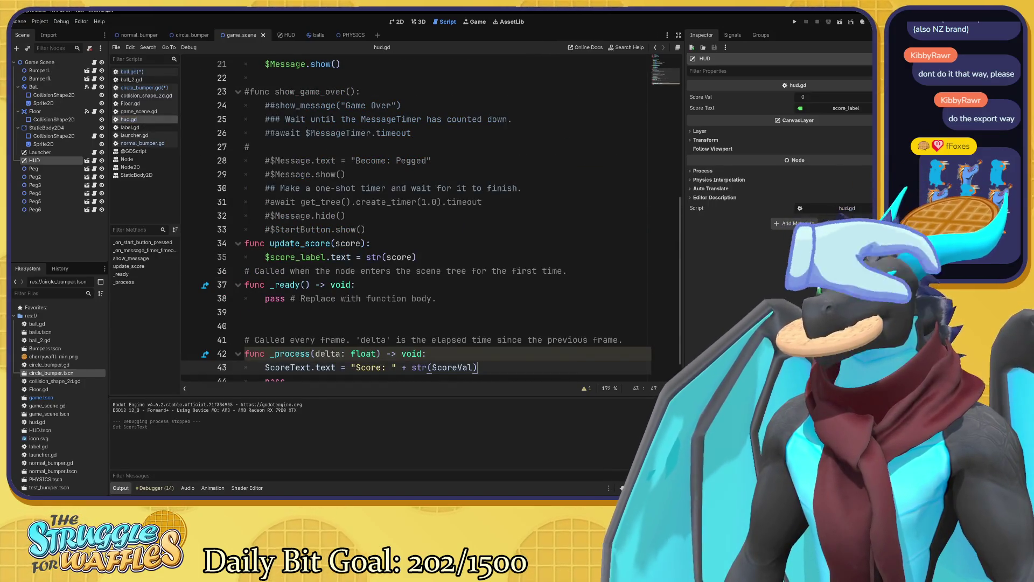
{"action": "scroll", "coordinate": [415, 216], "scroll_direction": "up", "scroll_amount": 7}
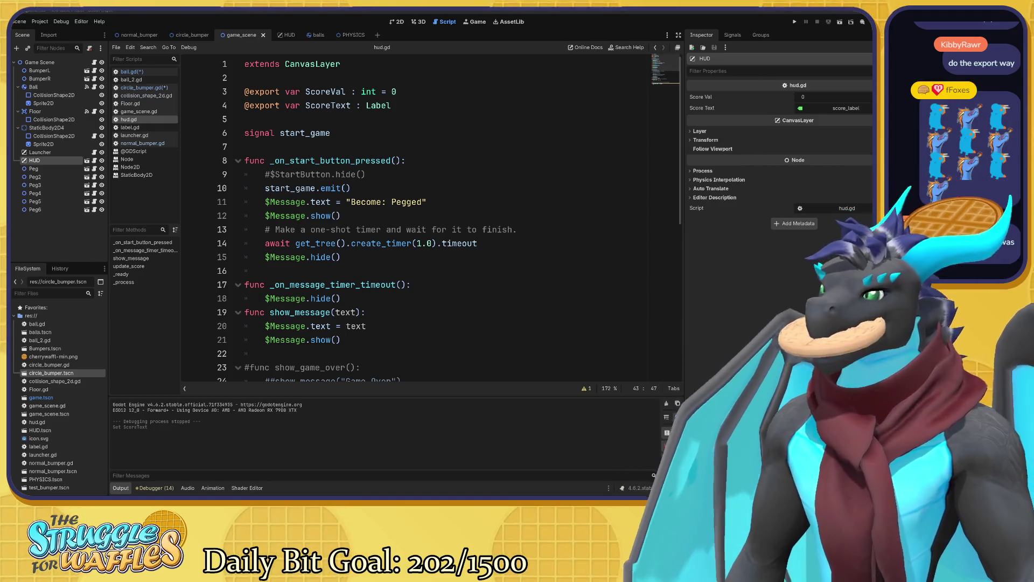
{"action": "left_click", "coordinate": [366, 174]}
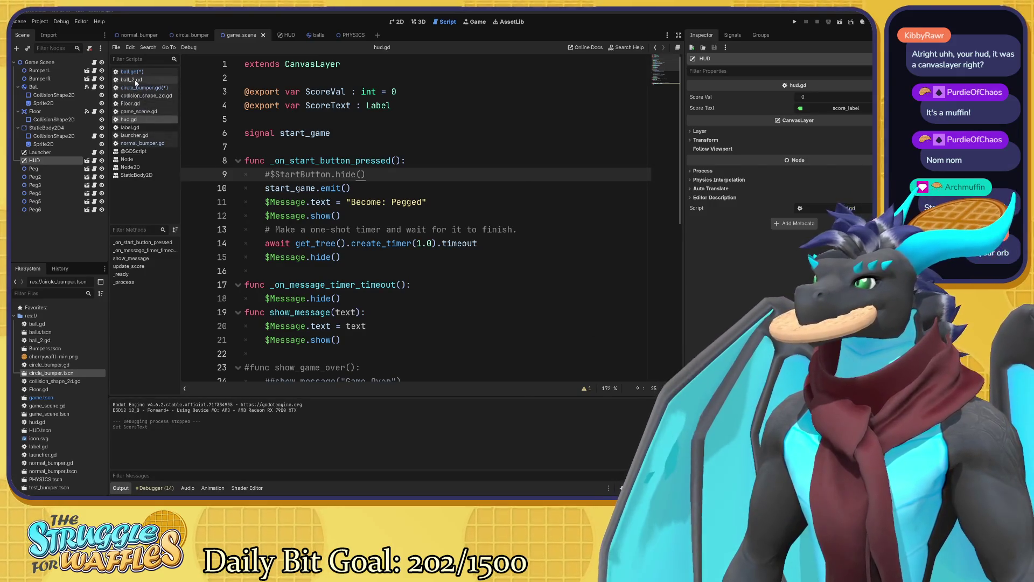
Open ball.gd, scroll to the top and place the caret on empty line 2
{"action": "left_click", "coordinate": [134, 72]}
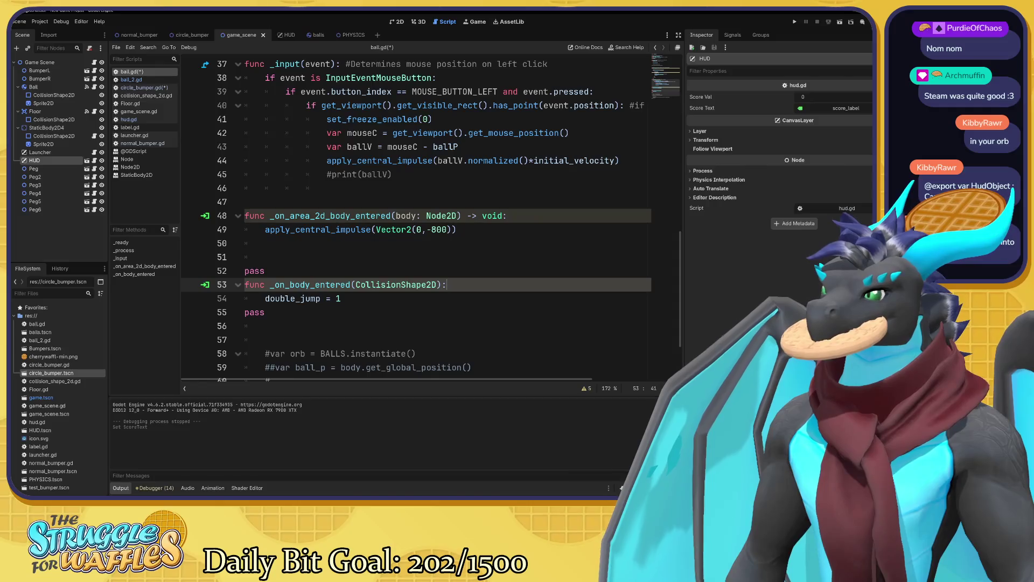
{"action": "scroll", "coordinate": [431, 215], "scroll_direction": "up", "scroll_amount": 12}
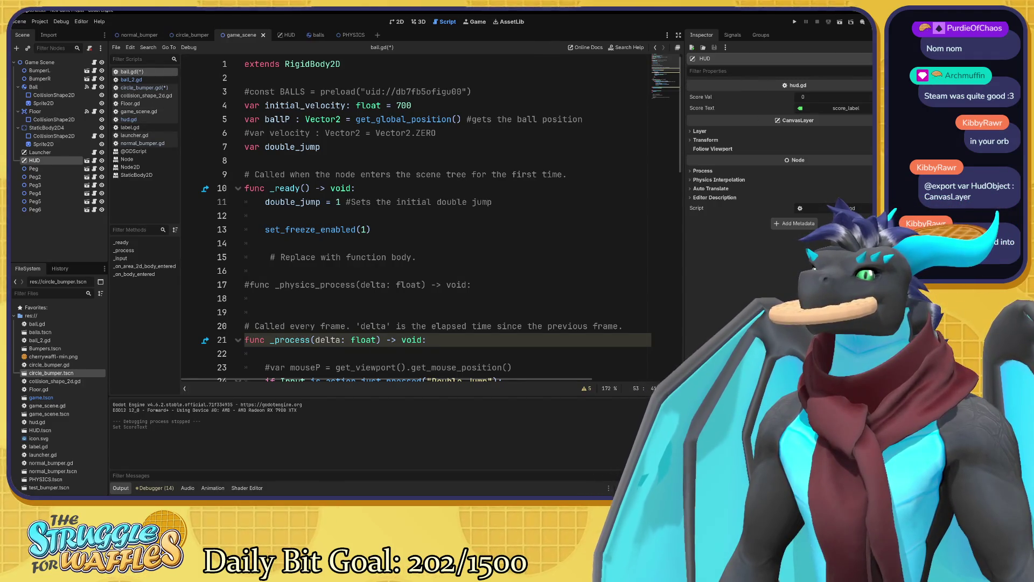
{"action": "left_click", "coordinate": [323, 78]}
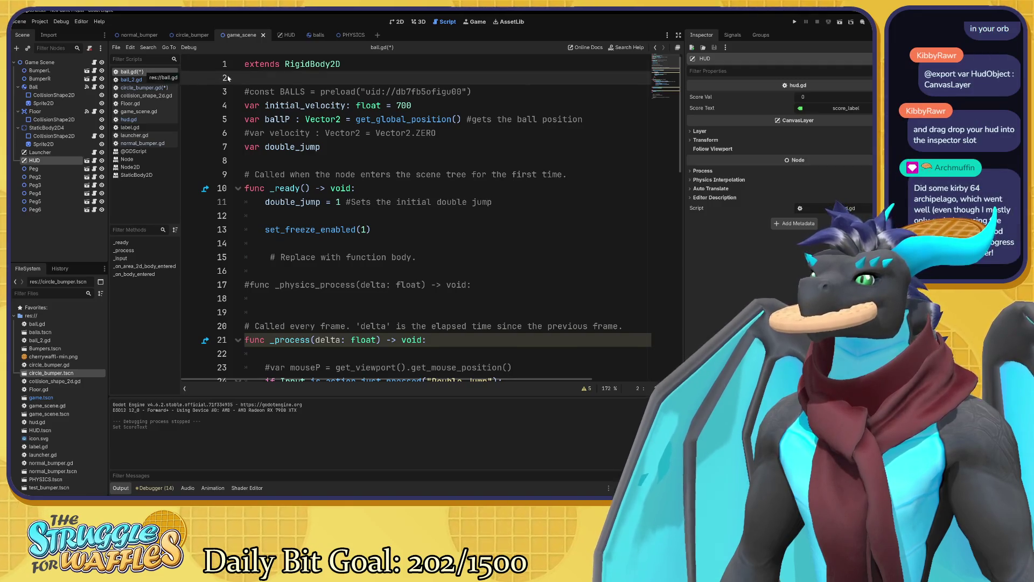
{"action": "type", "text": "@export var HudObject : CanvasLaye"}
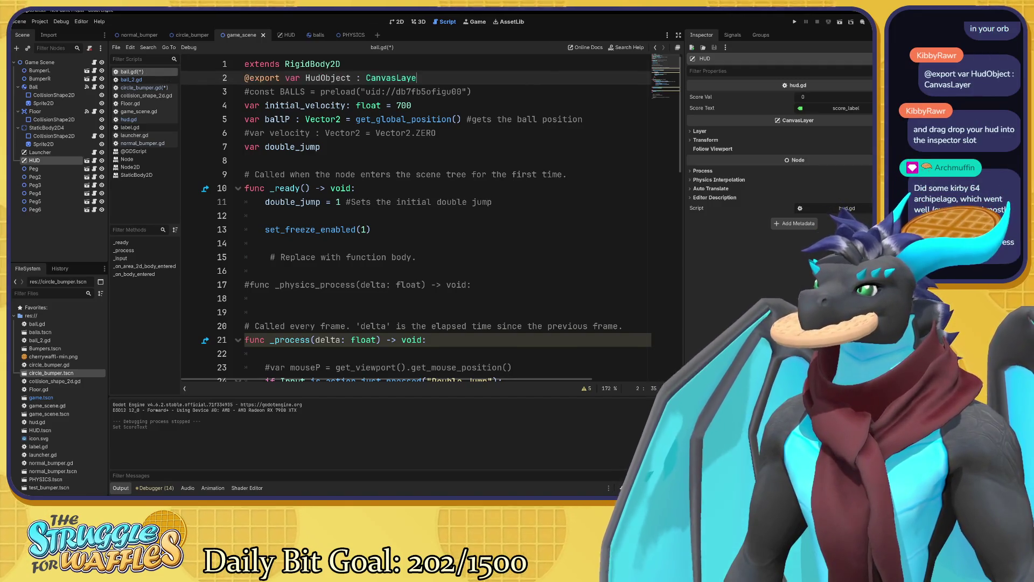
{"action": "type", "text": "r"}
{"action": "key", "text": "shift+Left"}
{"action": "key", "text": "shift+Left"}
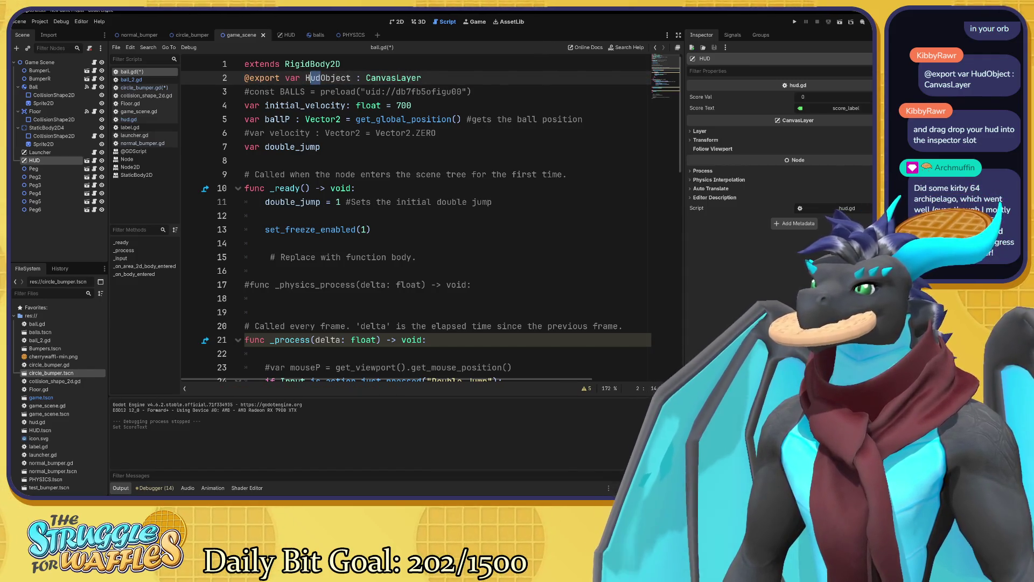
{"action": "type", "text": "UD"}
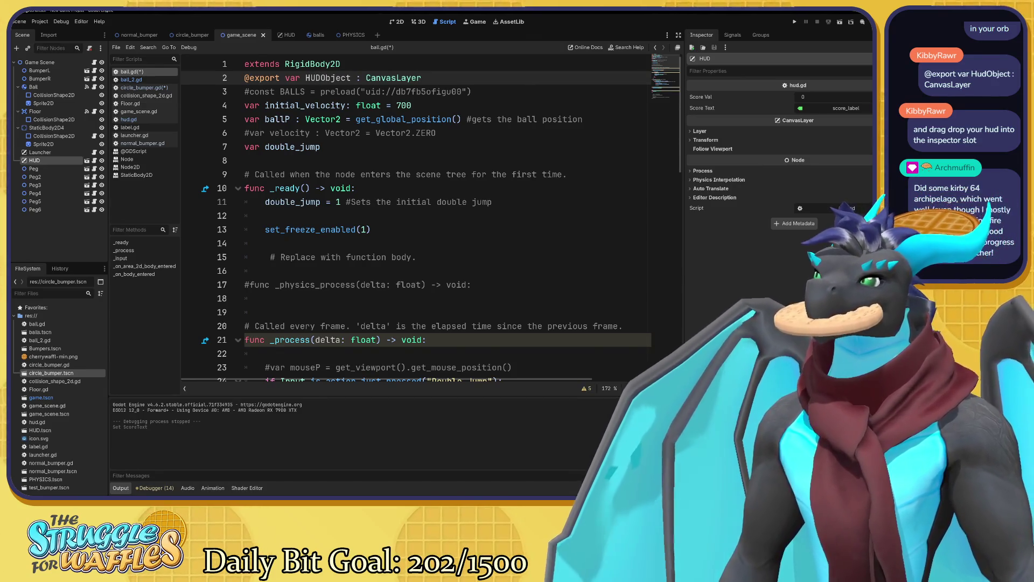
{"action": "key", "text": "ctrl+z"}
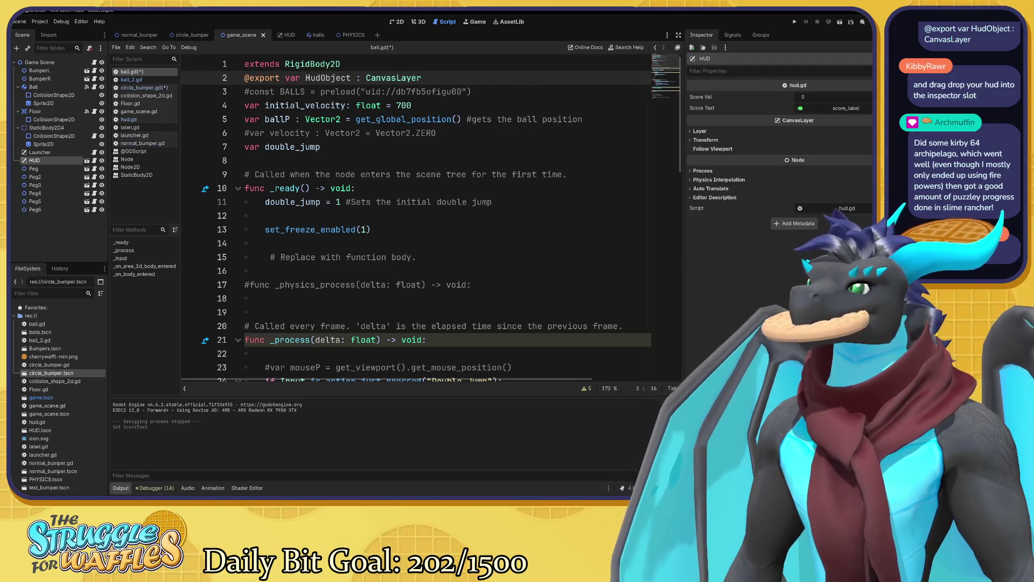
Drag the HUD node into the Ball node's Hud Object slot in the Inspector
{"action": "left_click", "coordinate": [34, 87]}
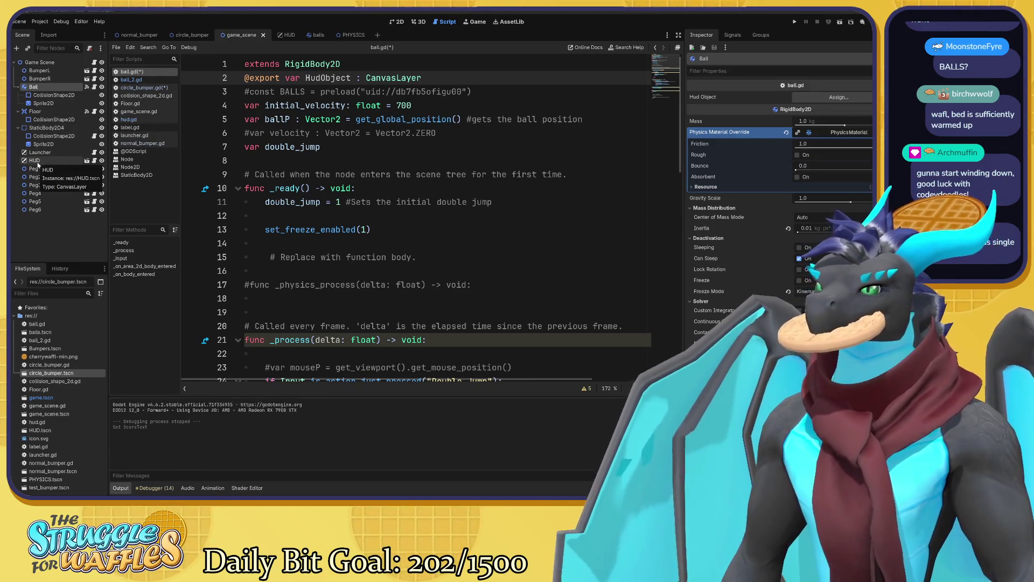
{"action": "mouse_move", "coordinate": [37, 164]}
{"action": "left_mouse_down"}
{"action": "mouse_move", "coordinate": [410, 159]}
{"action": "mouse_move", "coordinate": [844, 97]}
{"action": "left_mouse_up"}
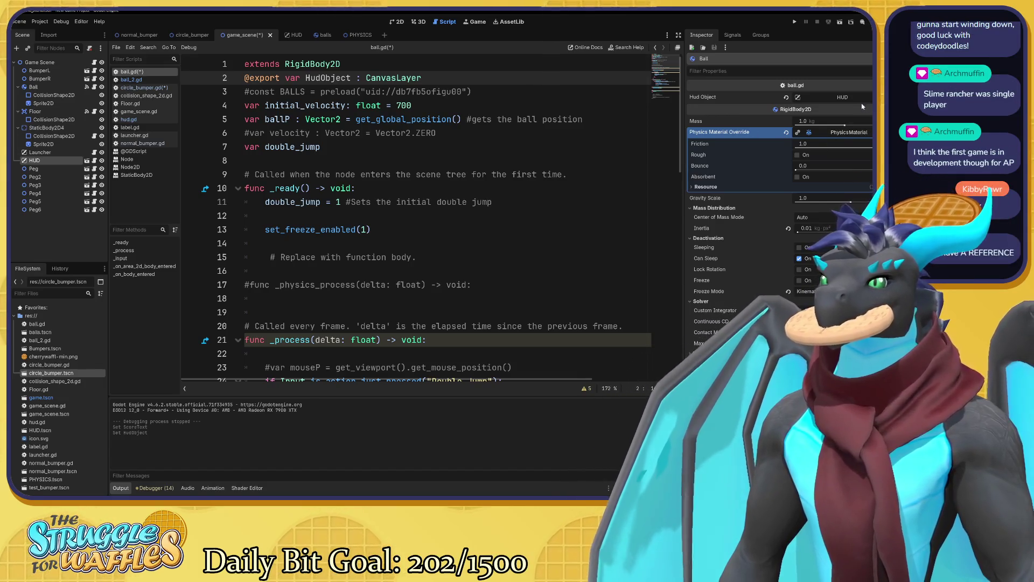
Add a print("Test") line inside the _on_body_entered function of ball.gd
{"action": "scroll", "coordinate": [592, 323], "scroll_direction": "down", "scroll_amount": 9}
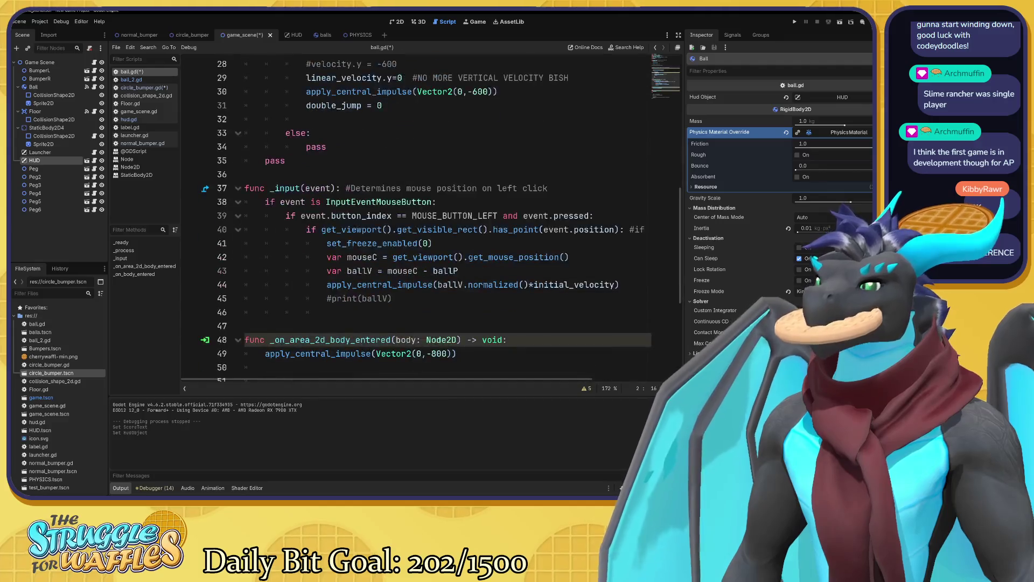
{"action": "scroll", "coordinate": [485, 215], "scroll_direction": "down", "scroll_amount": 5}
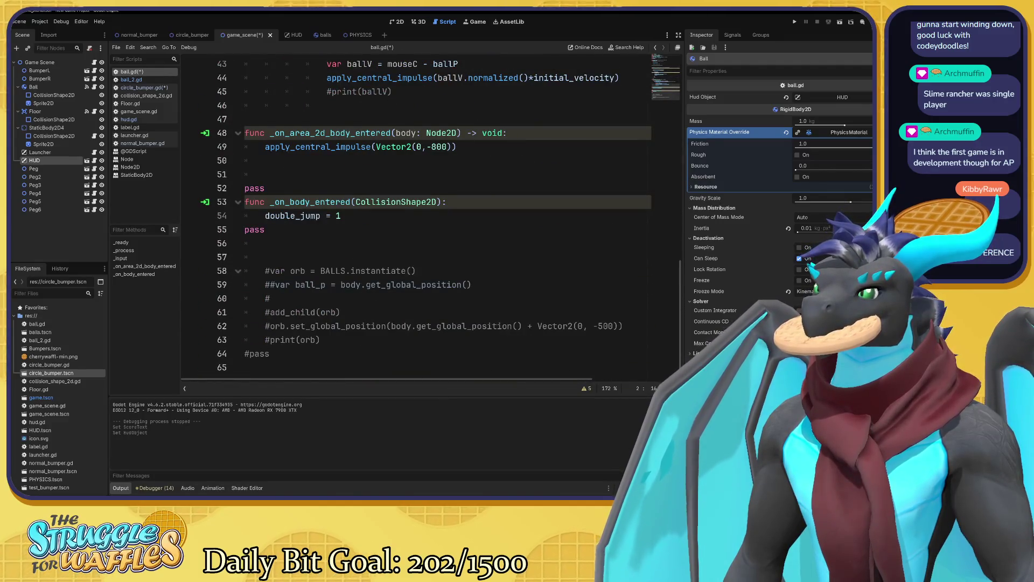
{"action": "left_click", "coordinate": [447, 202]}
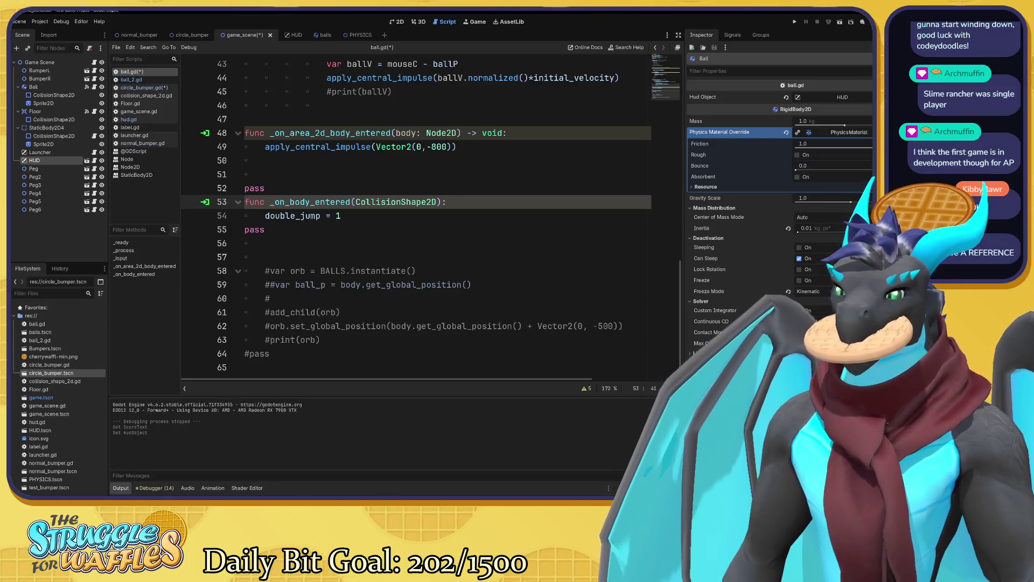
{"action": "scroll", "coordinate": [415, 215], "scroll_direction": "up", "scroll_amount": 1}
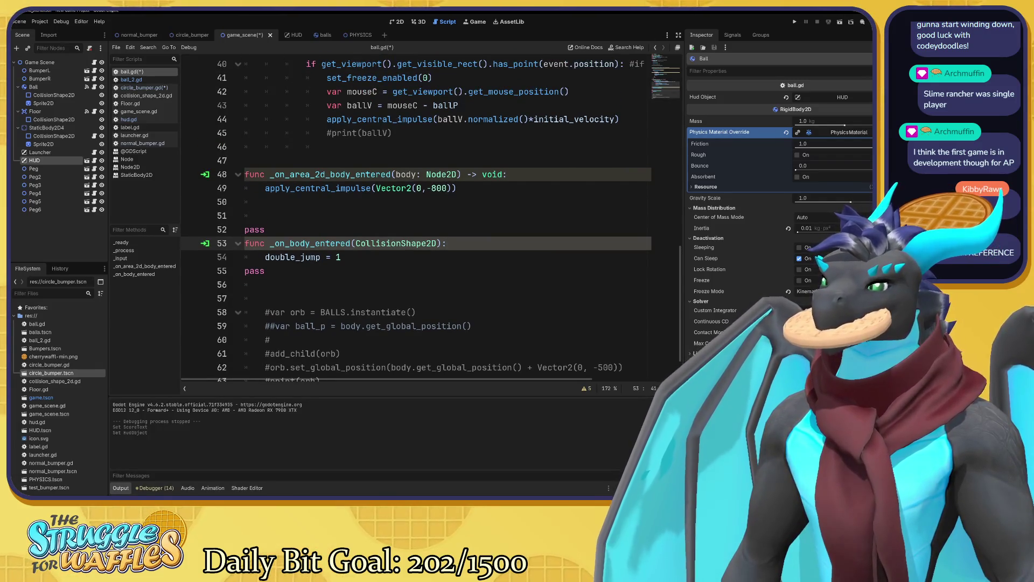
{"action": "key", "text": "Return"}
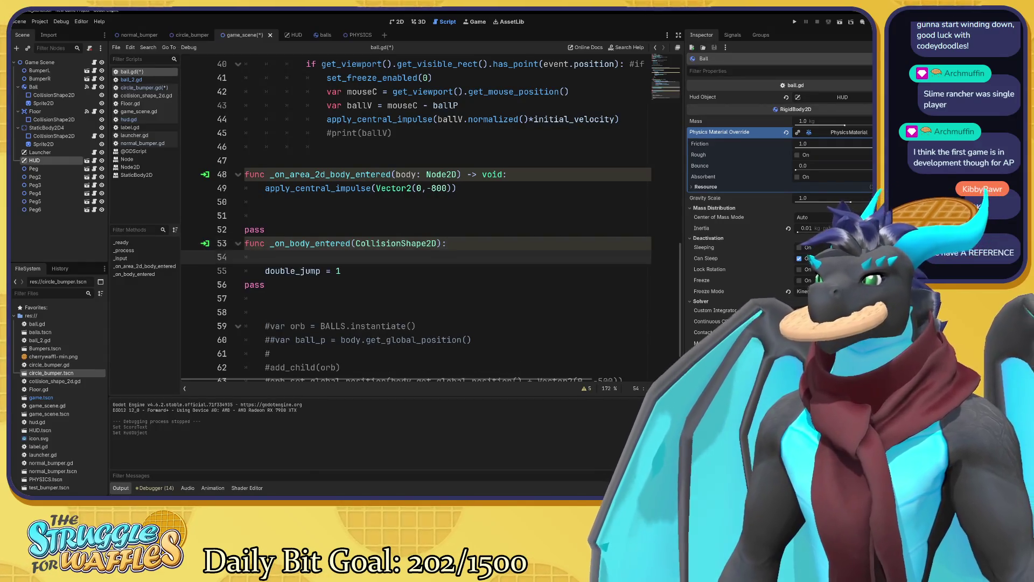
{"action": "type", "text": "ScoreVa"}
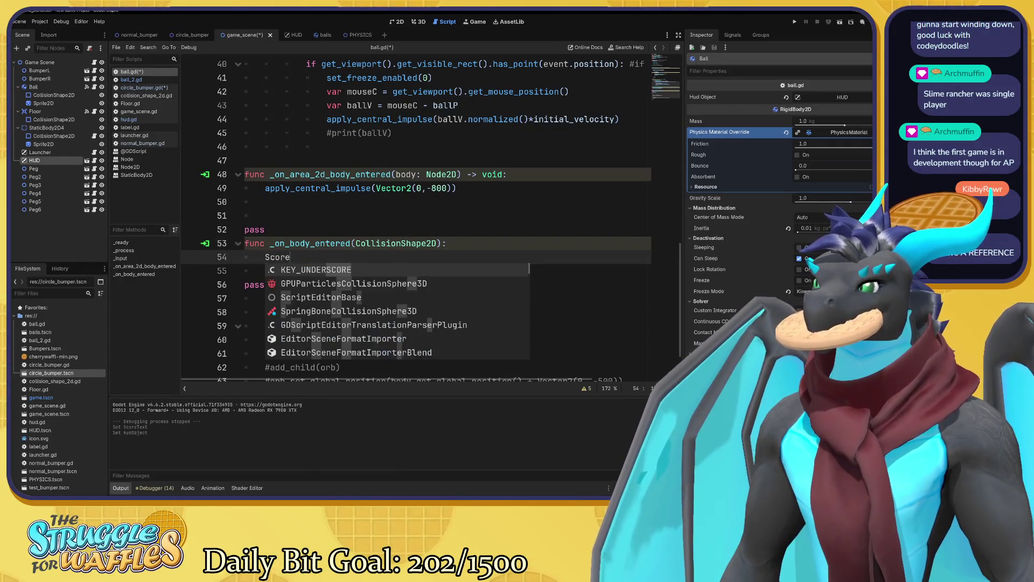
{"action": "type", "text": "l"}
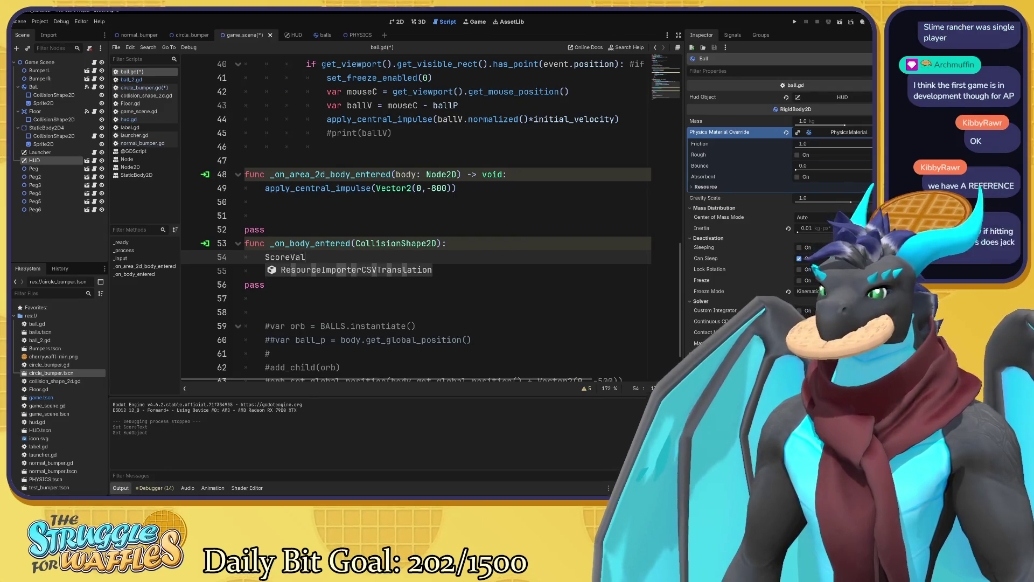
{"action": "key", "text": "BackSpace"}
{"action": "key", "text": "BackSpace"}
{"action": "key", "text": "BackSpace"}
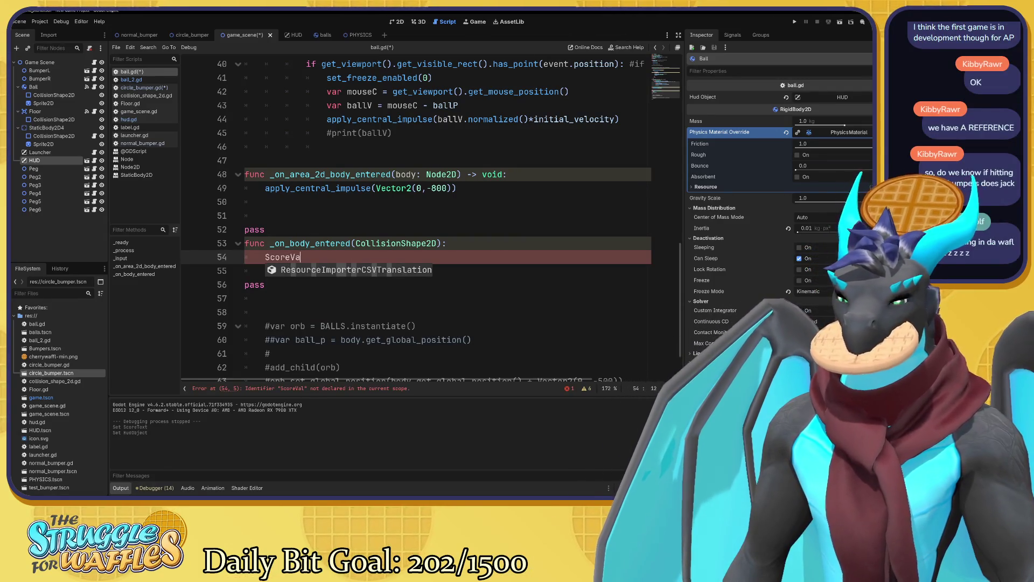
{"action": "key", "text": "BackSpace"}
{"action": "key", "text": "BackSpace"}
{"action": "key", "text": "BackSpace"}
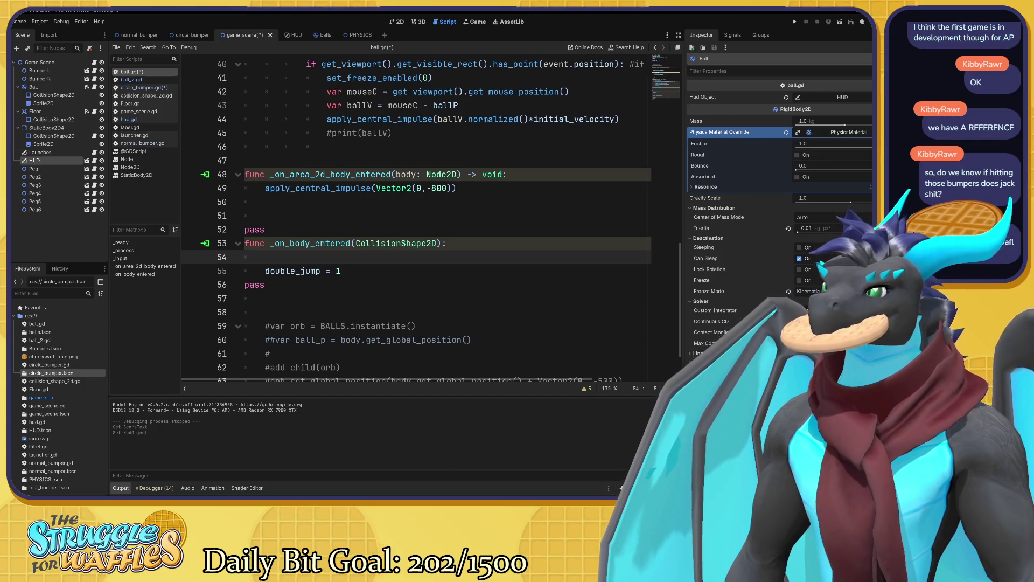
{"action": "type", "text": "print("}
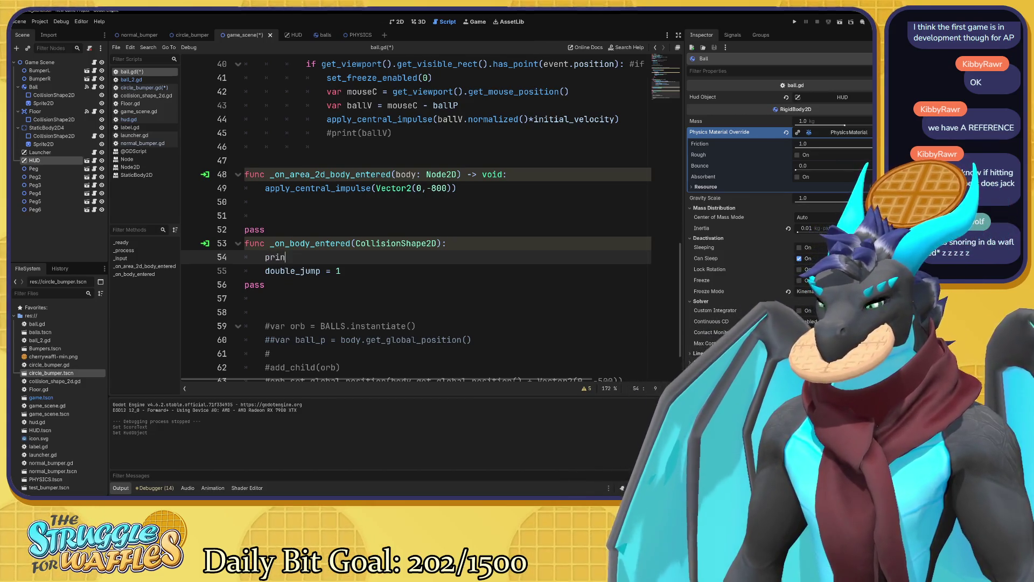
{"action": "type", "text": "\""}
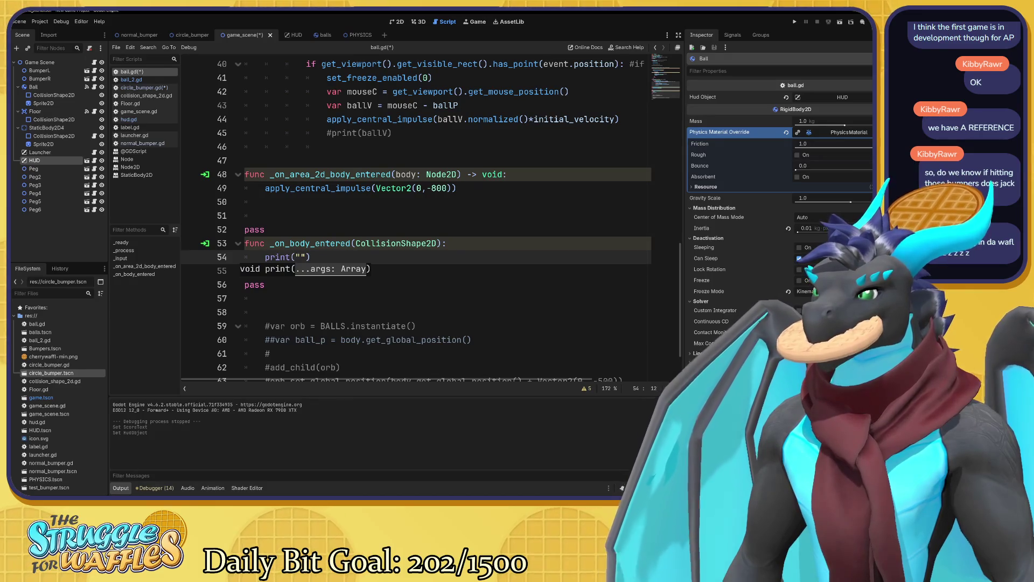
{"action": "type", "text": "T"}
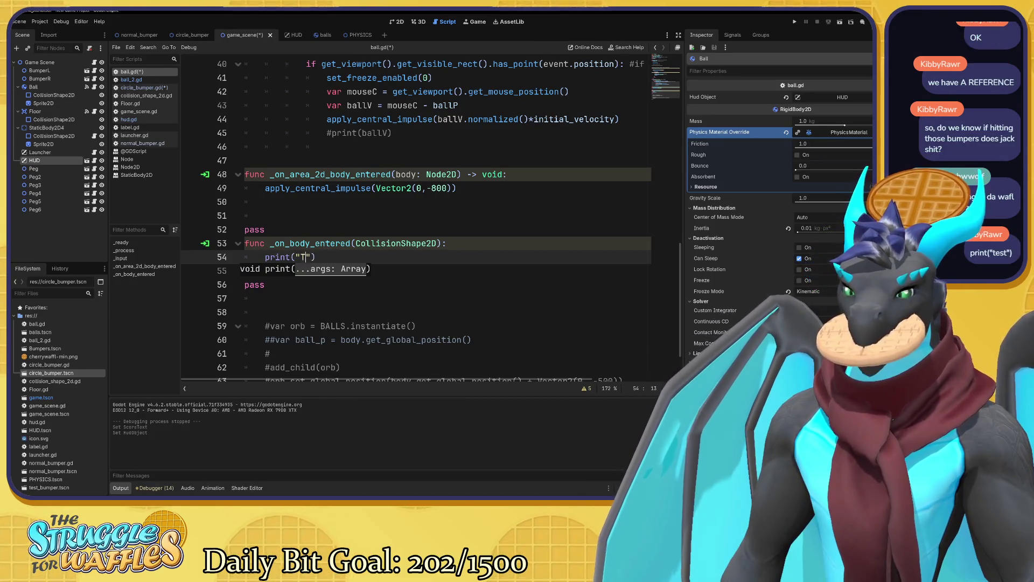
{"action": "type", "text": "est"}
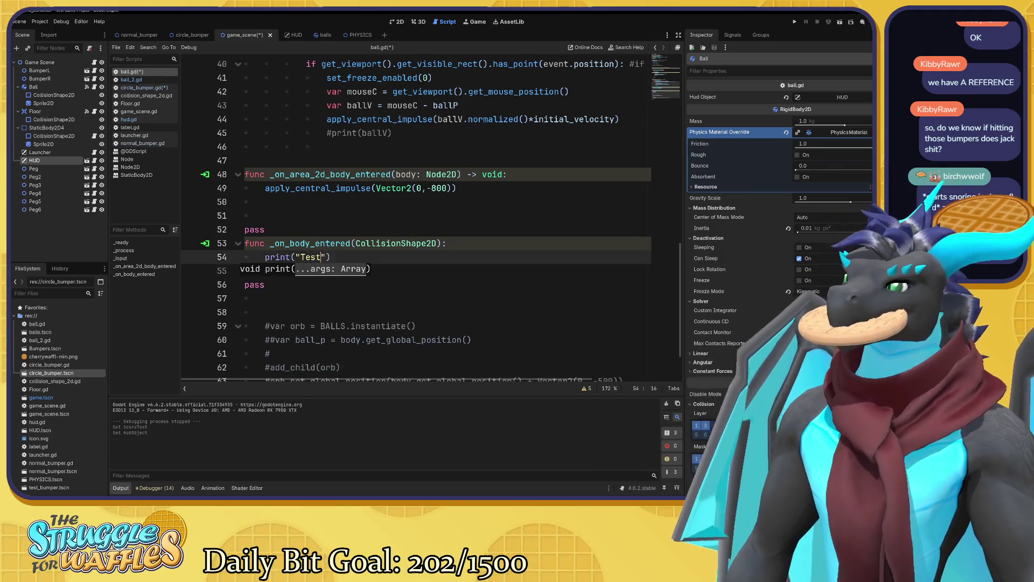
Save ball.gd and run the project with F5
{"action": "key", "text": "ctrl+s"}
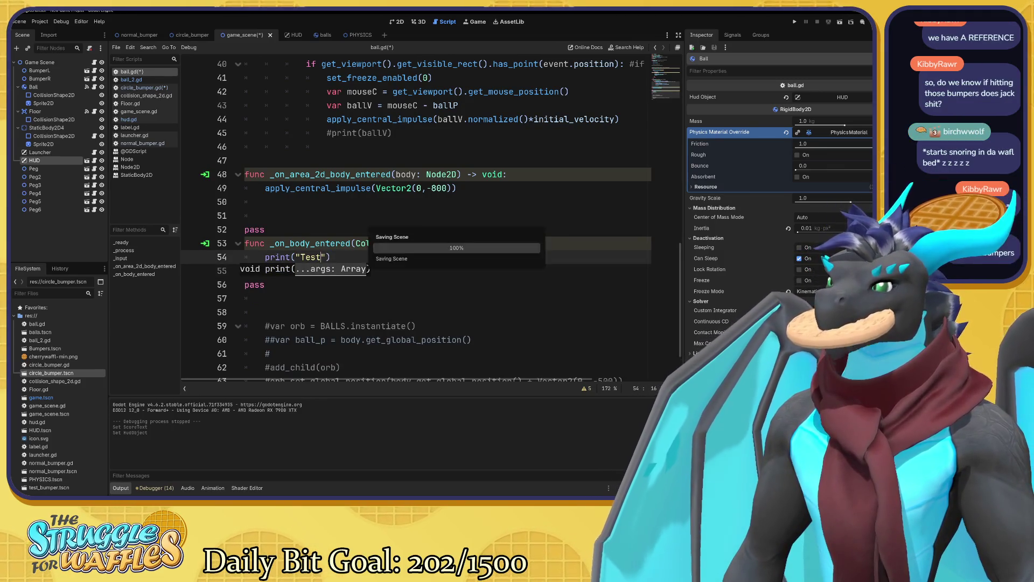
{"action": "key", "text": "End"}
{"action": "key", "text": "F5"}
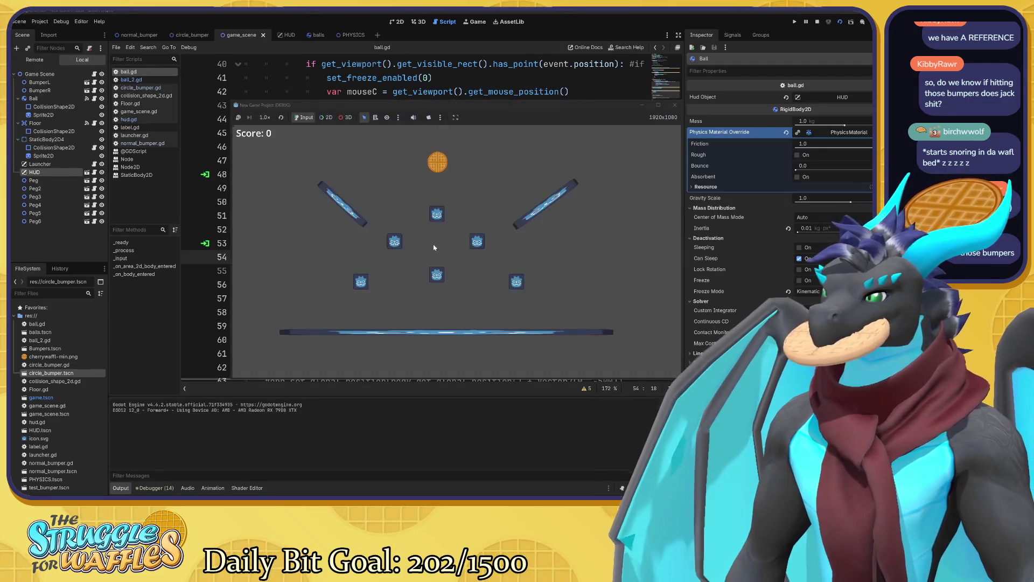
Launch the ball into the pegs twice, restarting with F6, then close the game window
{"action": "left_click", "coordinate": [525, 214]}
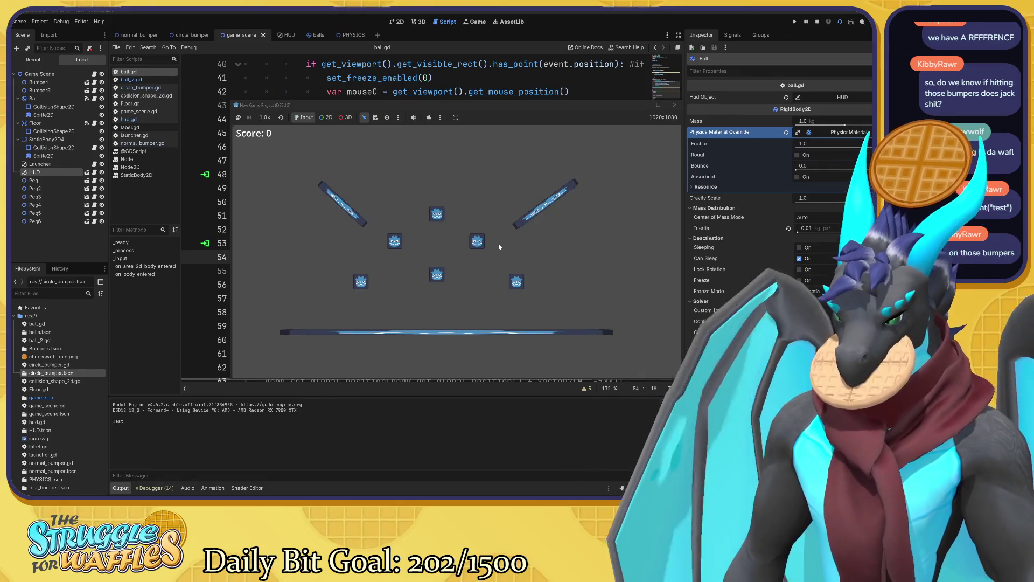
{"action": "key", "text": "F6"}
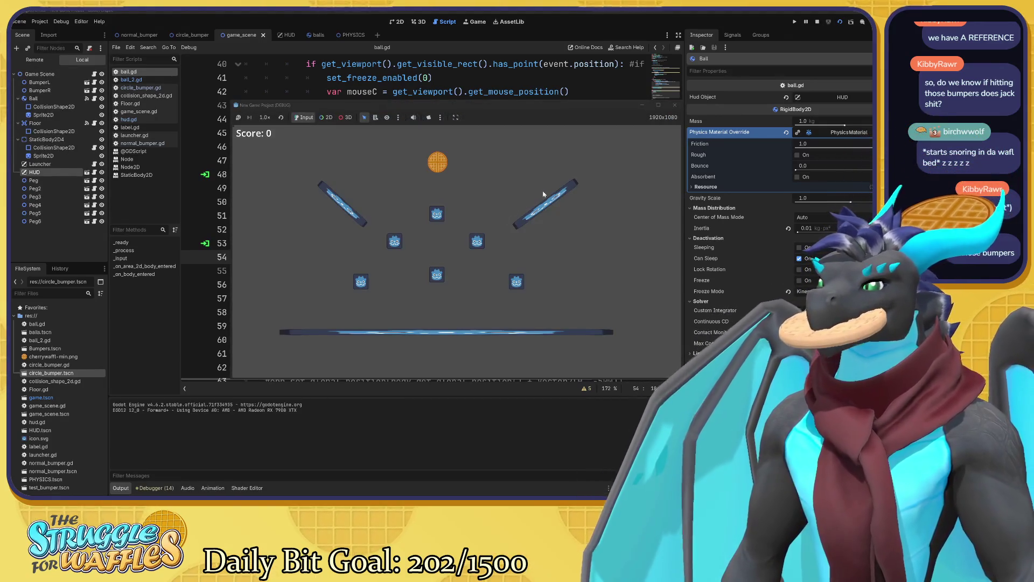
{"action": "left_click", "coordinate": [480, 196]}
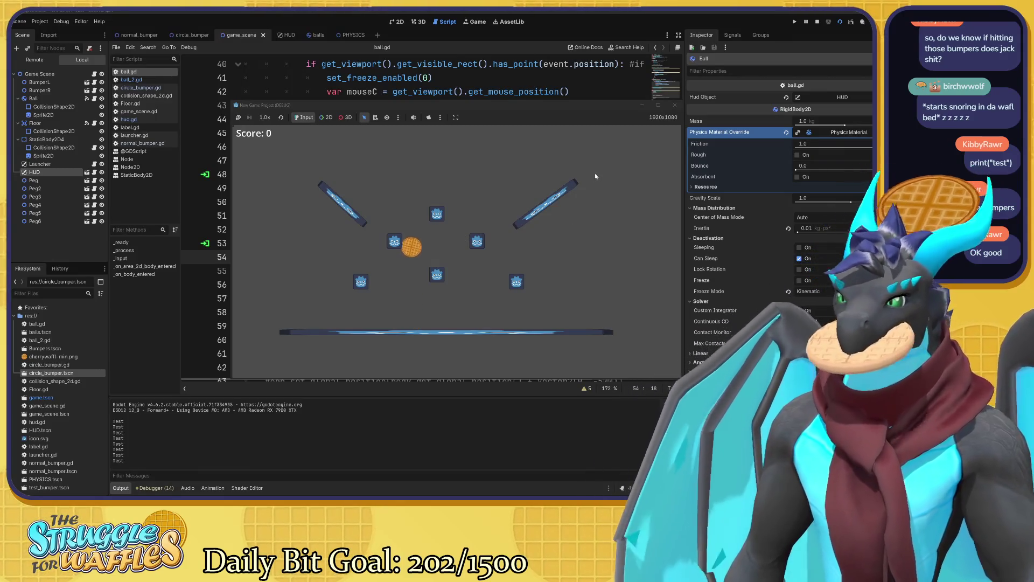
{"action": "left_click", "coordinate": [676, 106]}
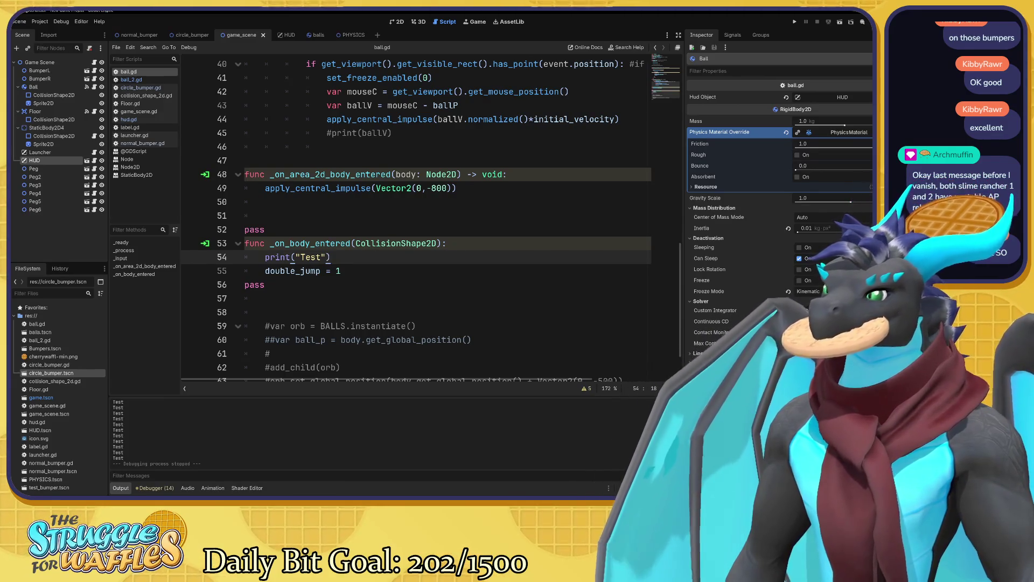
Replace the print("Test") line with HubObject.ScoreVal += 1 in _on_body_entered
{"action": "key", "text": "ctrl+shift+Left"}
{"action": "key", "text": "ctrl+shift+Left"}
{"action": "key", "text": "ctrl+shift+Left"}
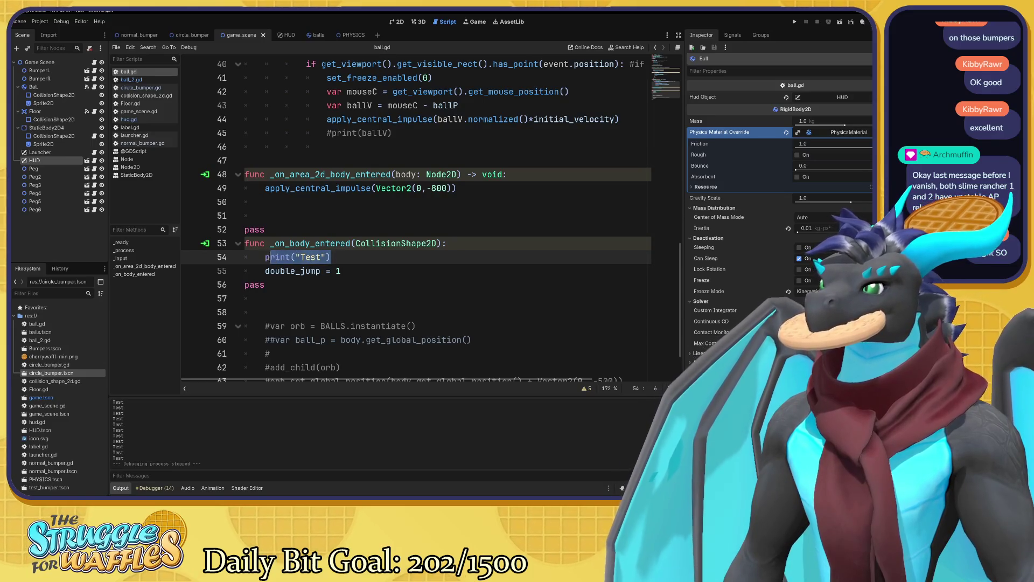
{"action": "key", "text": "BackSpace"}
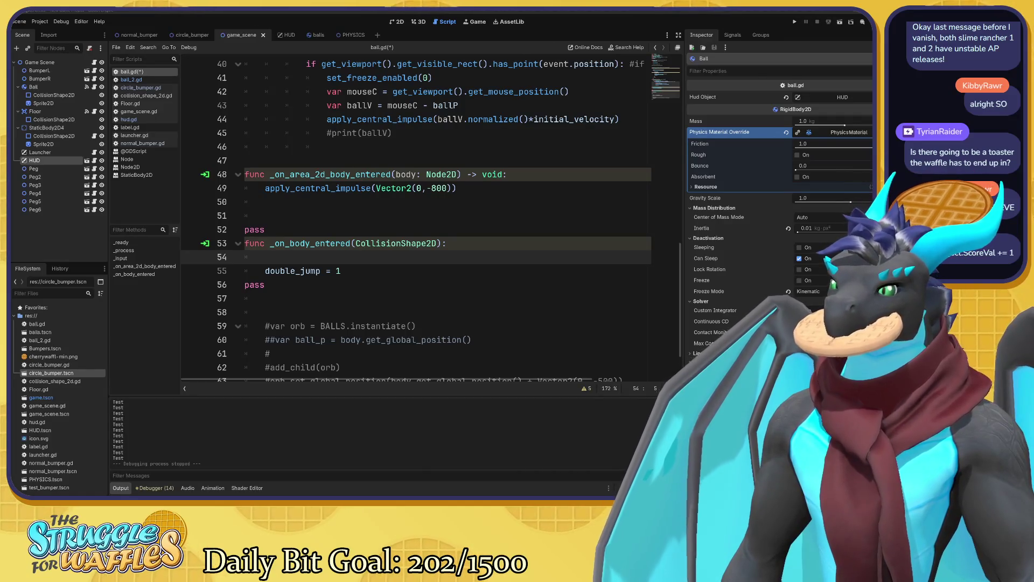
{"action": "left_click", "coordinate": [341, 270]}
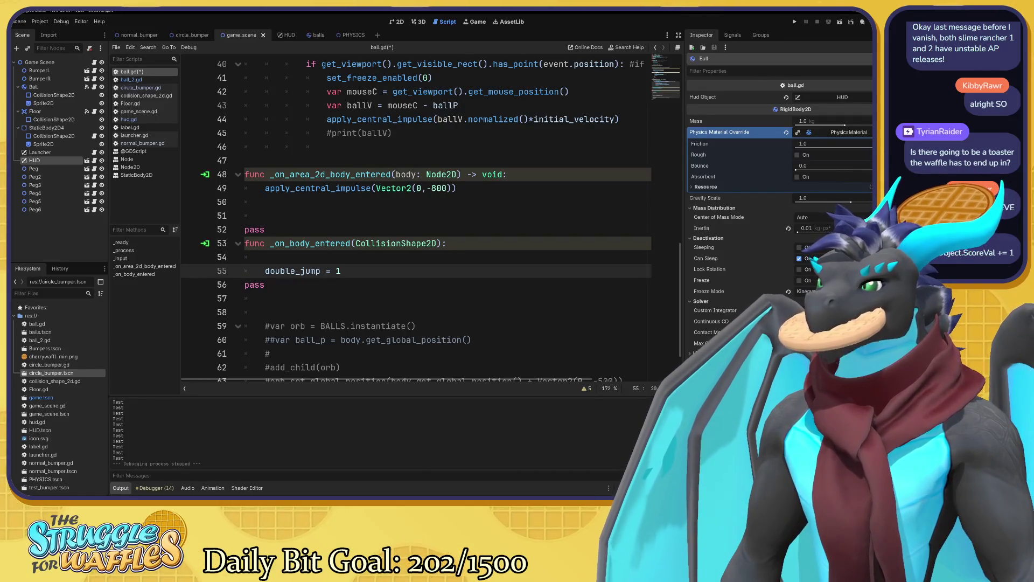
{"action": "key", "text": "ctrl+z"}
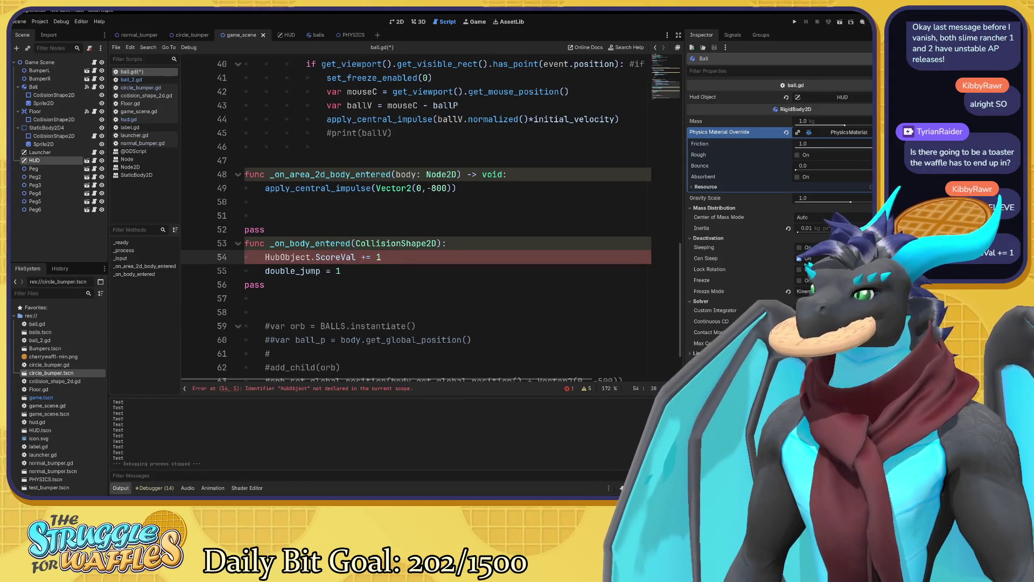
Correct the HubObject typo to HudObject in the score increment line
{"action": "scroll", "coordinate": [415, 216], "scroll_direction": "up", "scroll_amount": 1}
{"action": "scroll", "coordinate": [415, 216], "scroll_direction": "up", "scroll_amount": 13}
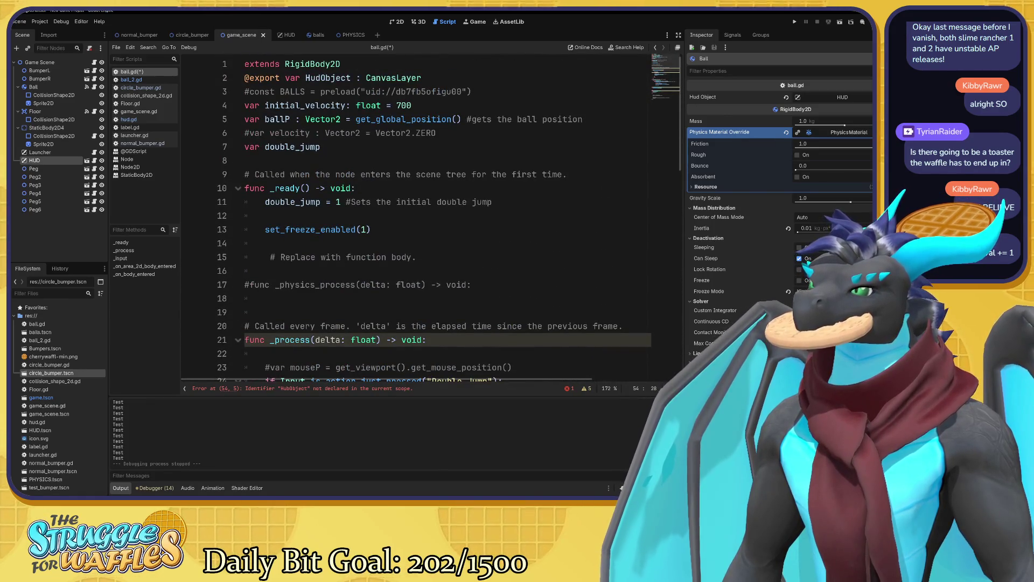
{"action": "scroll", "coordinate": [415, 216], "scroll_direction": "down", "scroll_amount": 14}
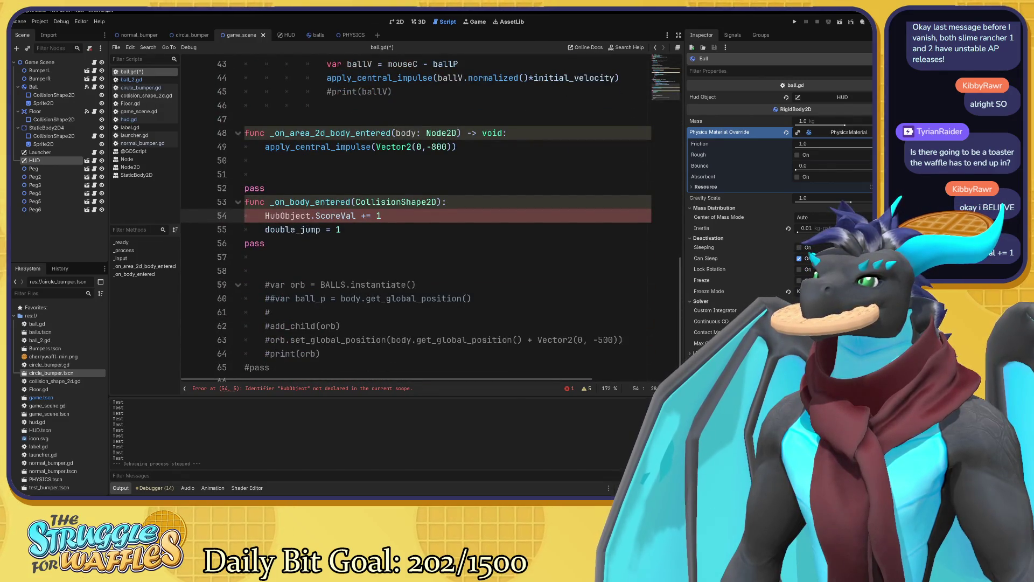
{"action": "scroll", "coordinate": [415, 216], "scroll_direction": "up", "scroll_amount": 13}
{"action": "scroll", "coordinate": [415, 216], "scroll_direction": "up", "scroll_amount": 1}
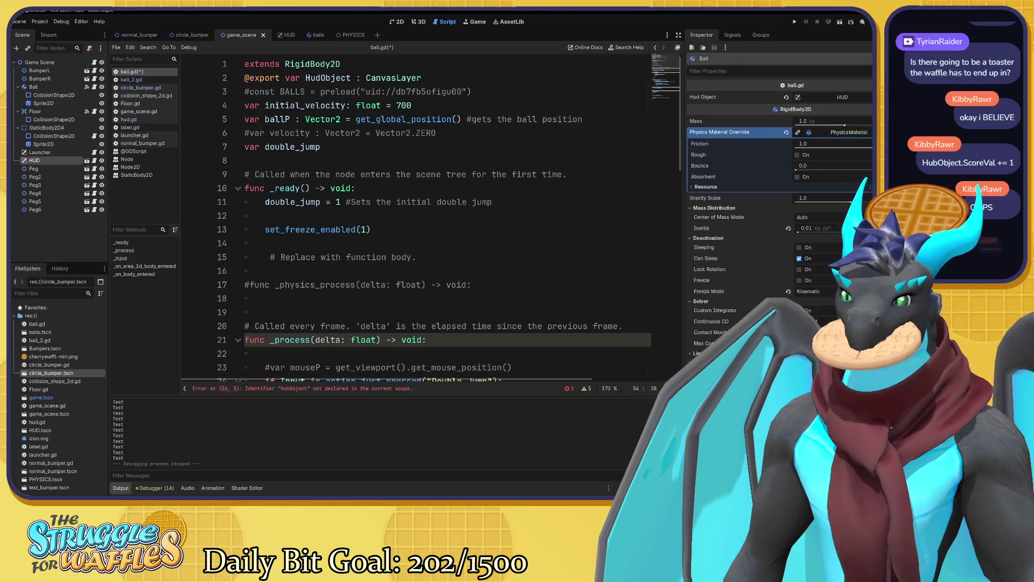
{"action": "scroll", "coordinate": [415, 215], "scroll_direction": "down", "scroll_amount": 9}
{"action": "scroll", "coordinate": [415, 216], "scroll_direction": "down", "scroll_amount": 4}
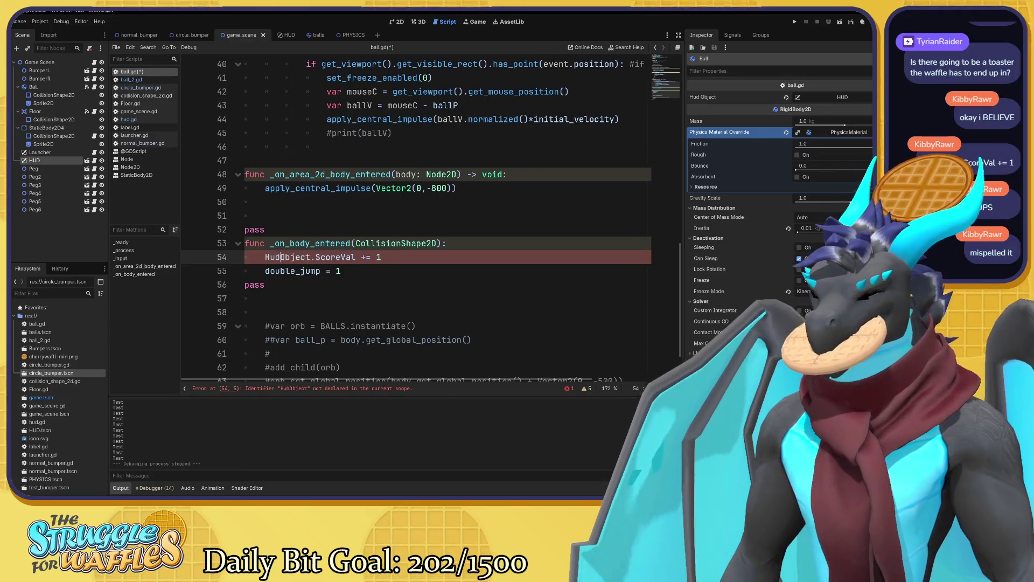
{"action": "key", "text": "BackSpace"}
{"action": "type", "text": "d"}
{"action": "key", "text": "End"}
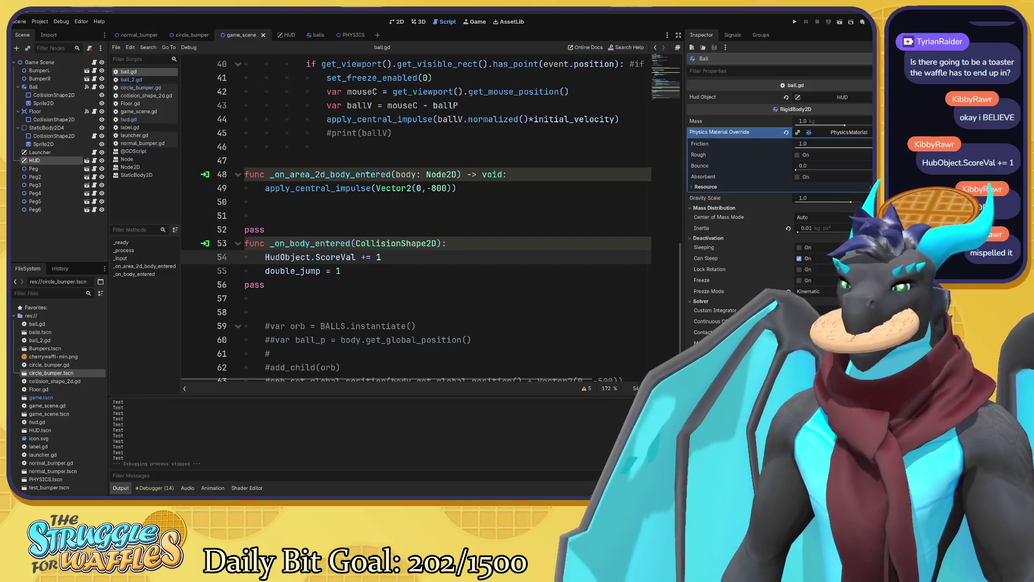
{"action": "scroll", "coordinate": [434, 219], "scroll_direction": "up", "scroll_amount": 4}
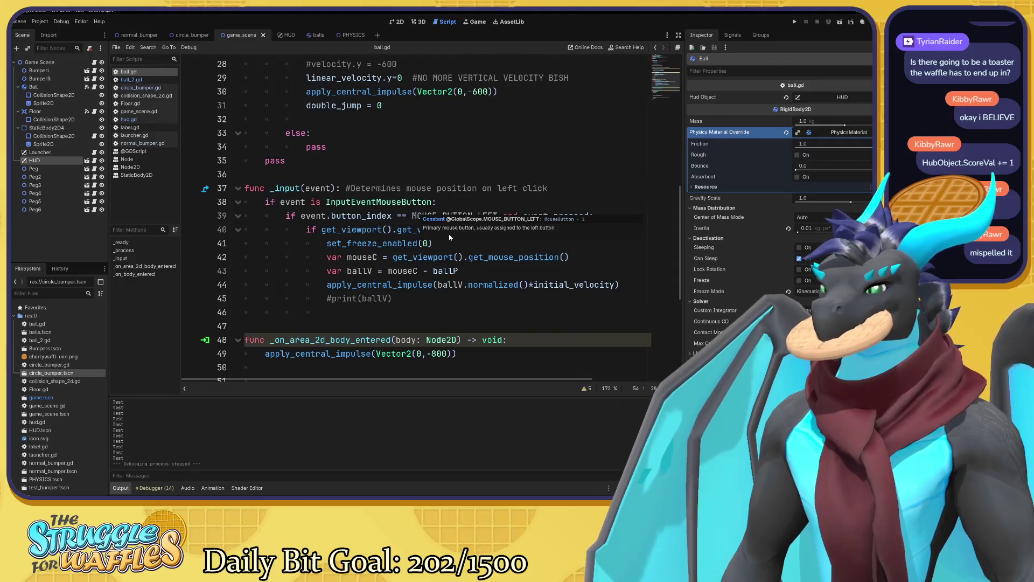
Review the ScoreText.text update on line 43 of hud.gd's _process, then run the game
{"action": "scroll", "coordinate": [434, 218], "scroll_direction": "down", "scroll_amount": 2}
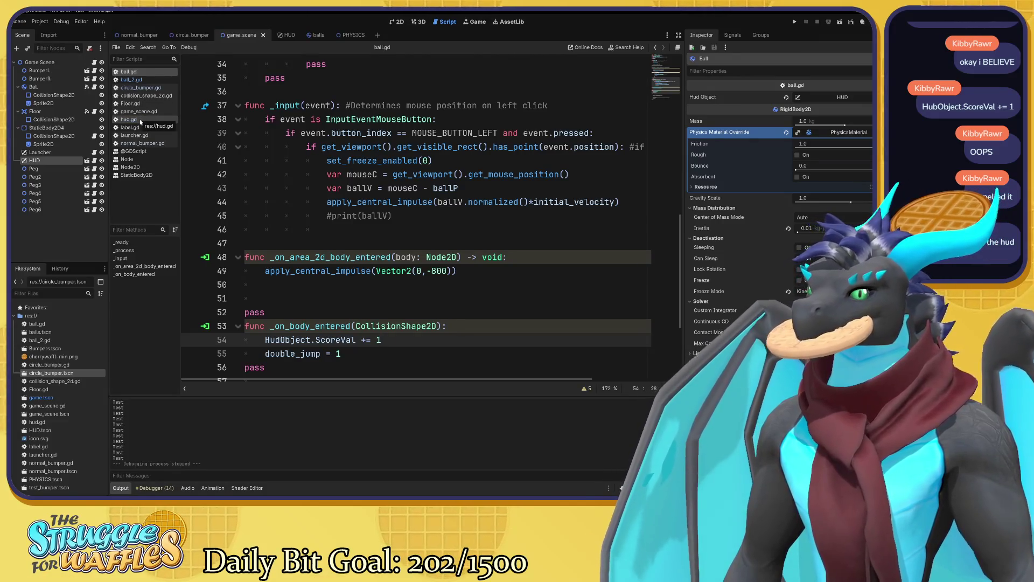
{"action": "left_click", "coordinate": [139, 120]}
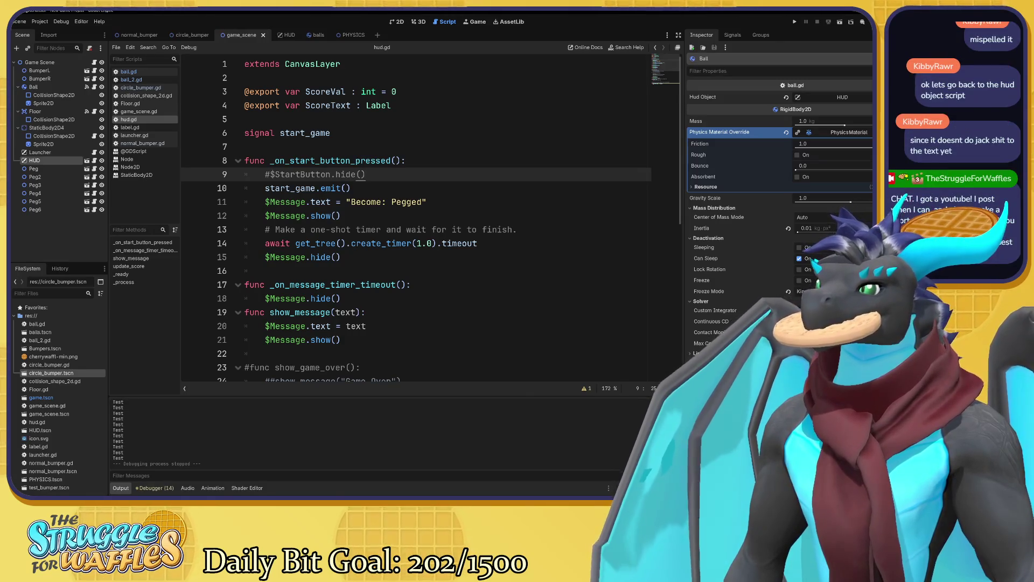
{"action": "scroll", "coordinate": [431, 216], "scroll_direction": "down", "scroll_amount": 7}
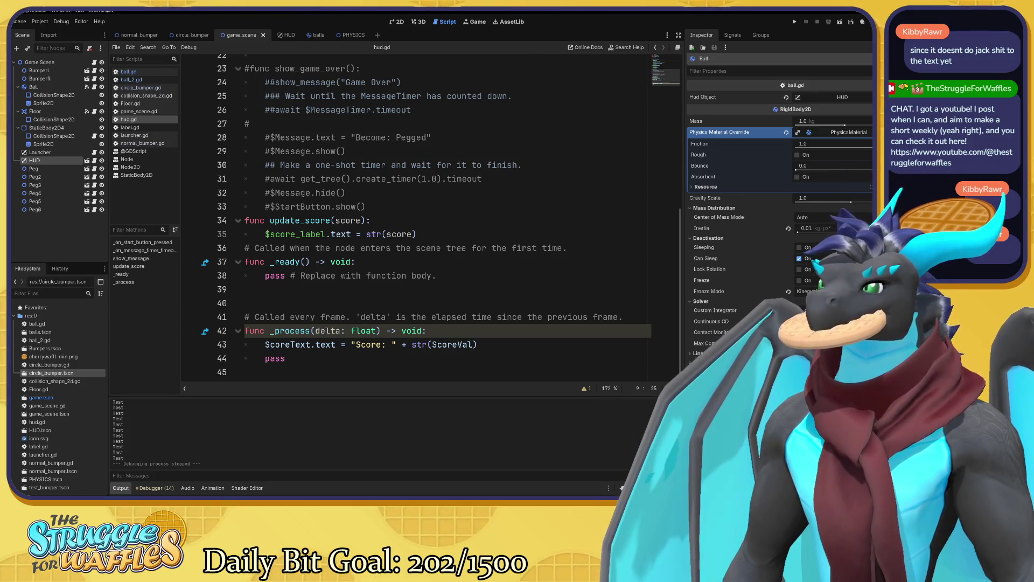
{"action": "left_click_drag", "start_coordinate": [477, 344], "coordinate": [265, 344]}
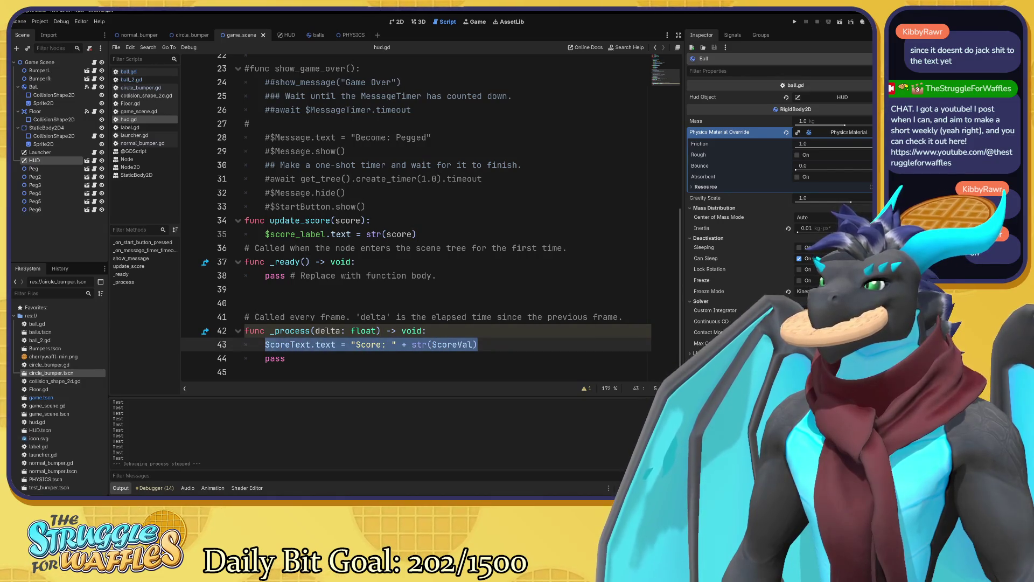
{"action": "left_click", "coordinate": [270, 344]}
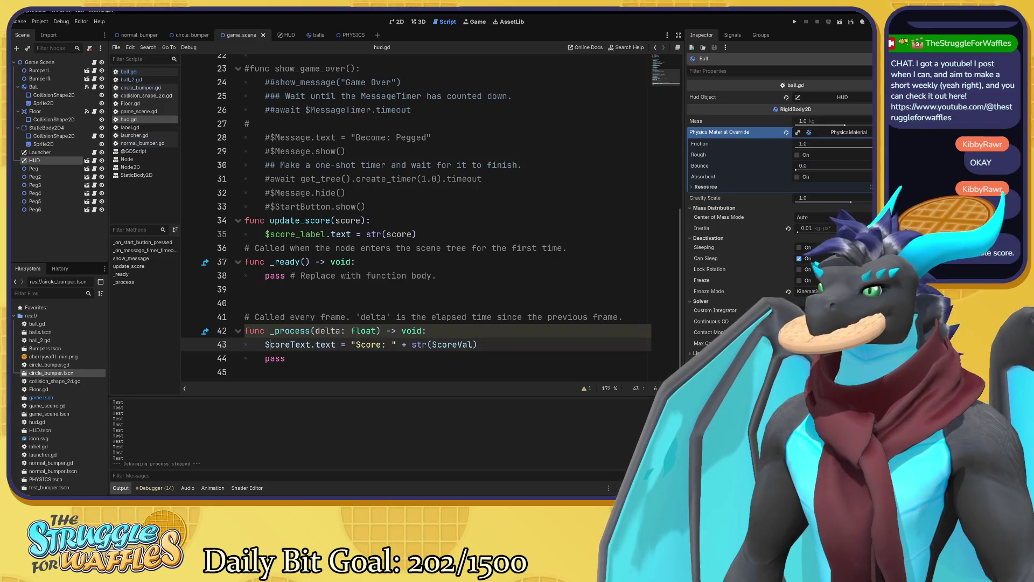
{"action": "scroll", "coordinate": [431, 215], "scroll_direction": "up", "scroll_amount": 7}
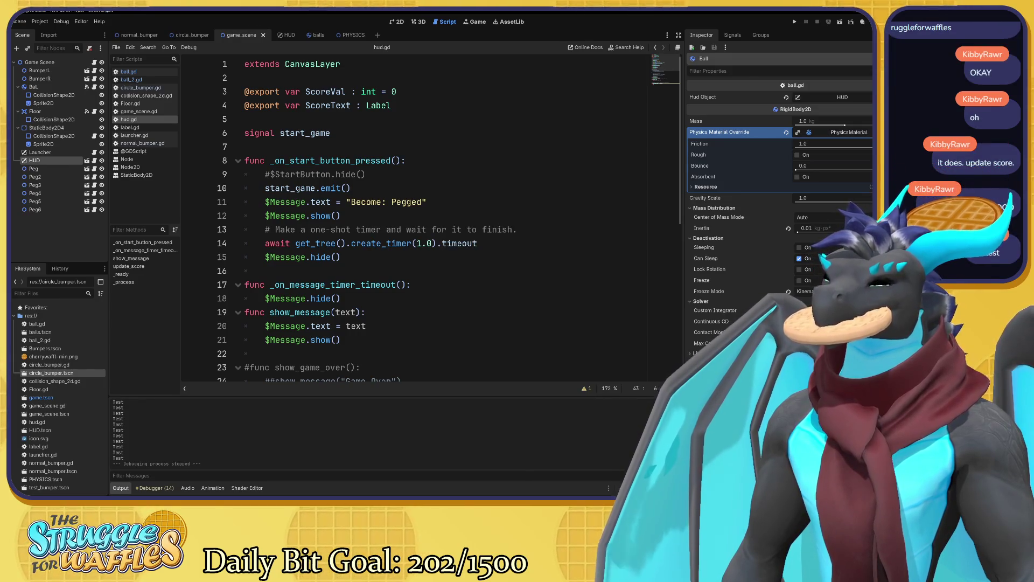
{"action": "key", "text": "F5"}
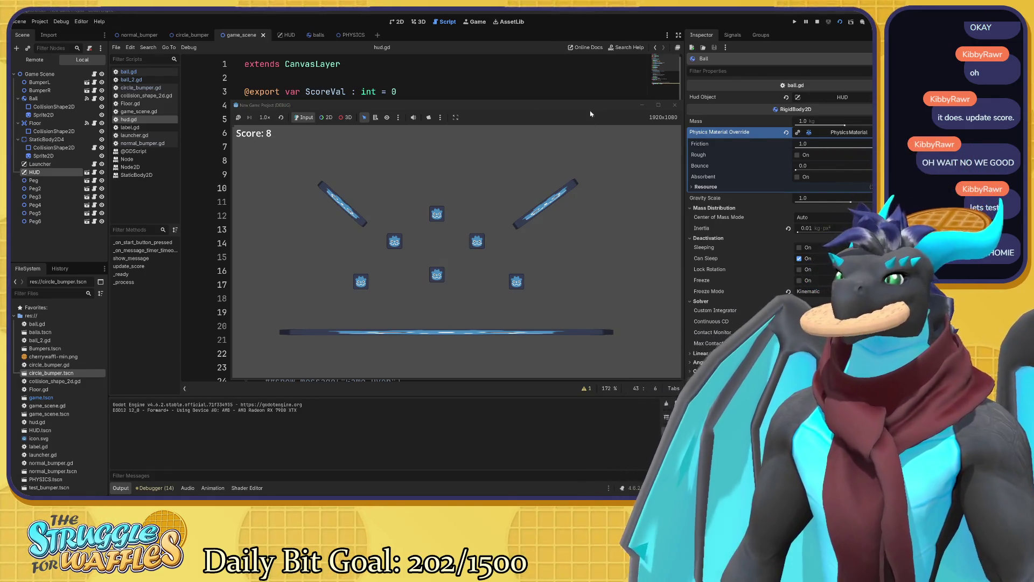
Close the game window after watching the score climb to 8
{"action": "left_click", "coordinate": [676, 105]}
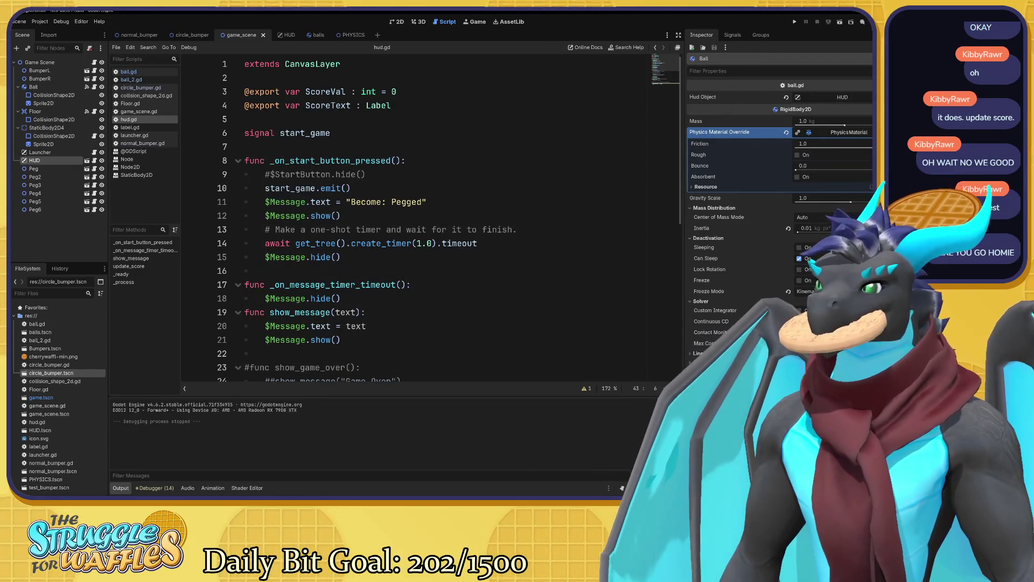
Return to game_scene in the 2D workspace, showing the Score: 0 label above the pegs
{"action": "left_click", "coordinate": [326, 105]}
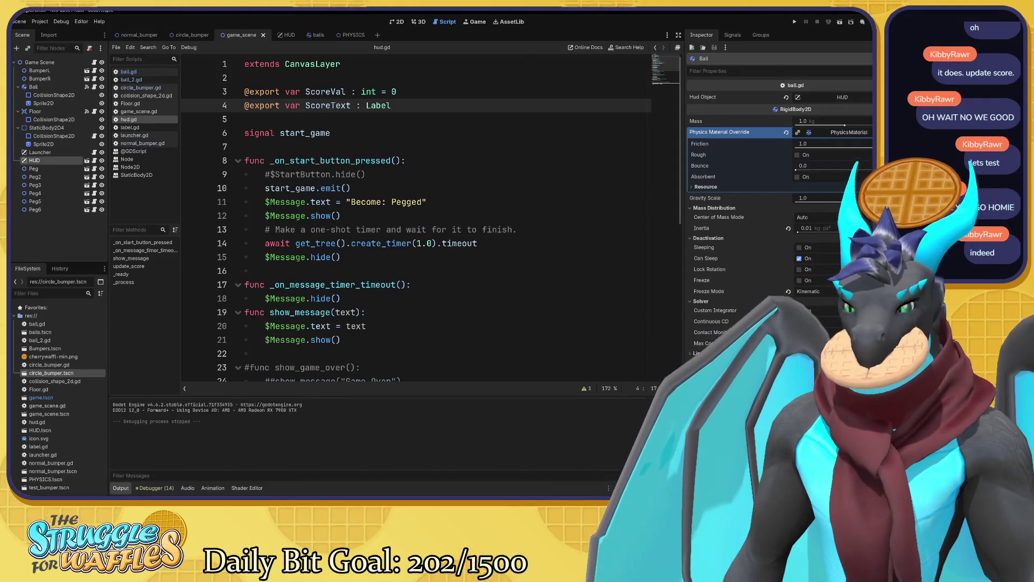
{"action": "left_click", "coordinate": [290, 35]}
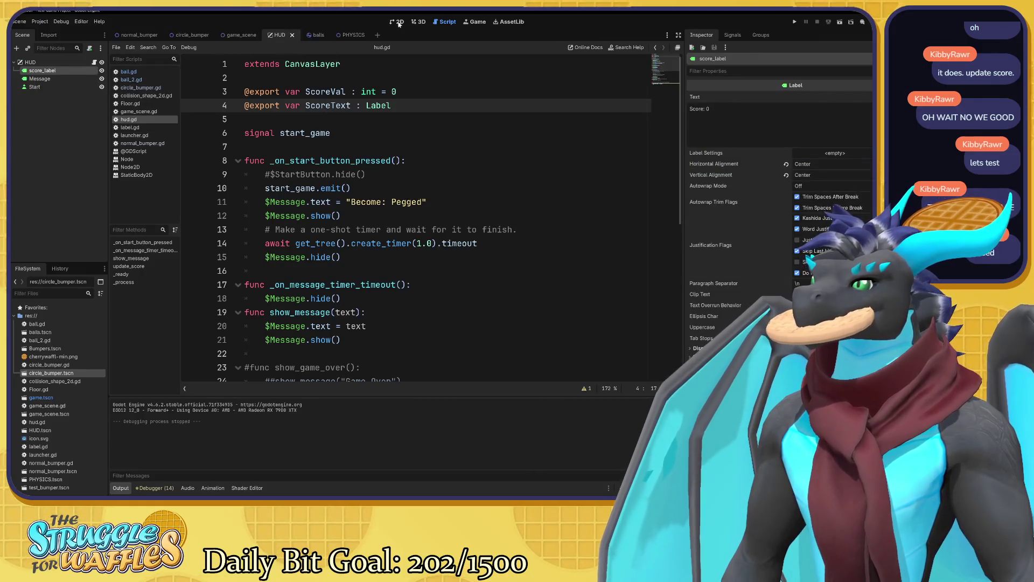
{"action": "left_click", "coordinate": [397, 22]}
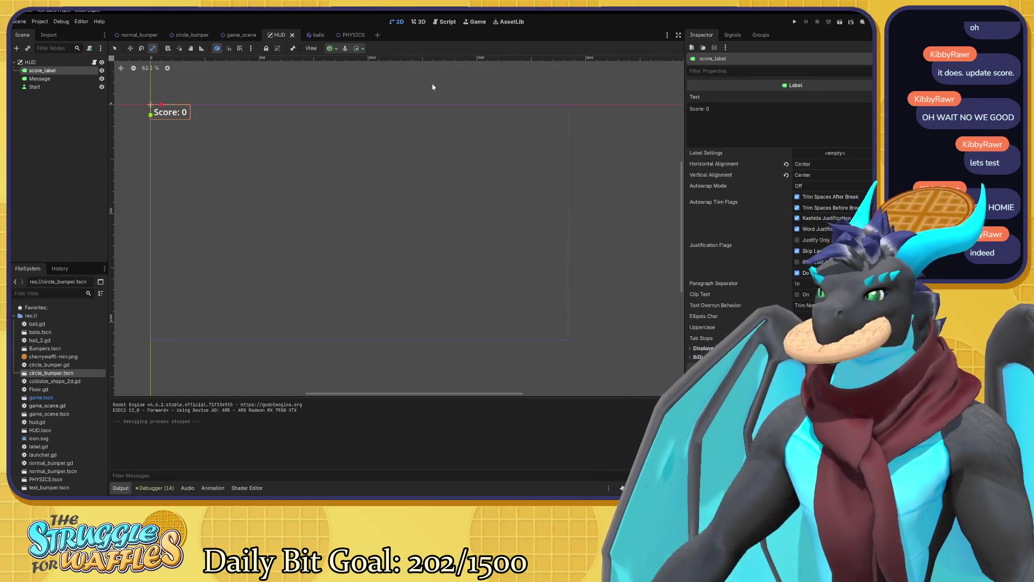
{"action": "left_click", "coordinate": [240, 35]}
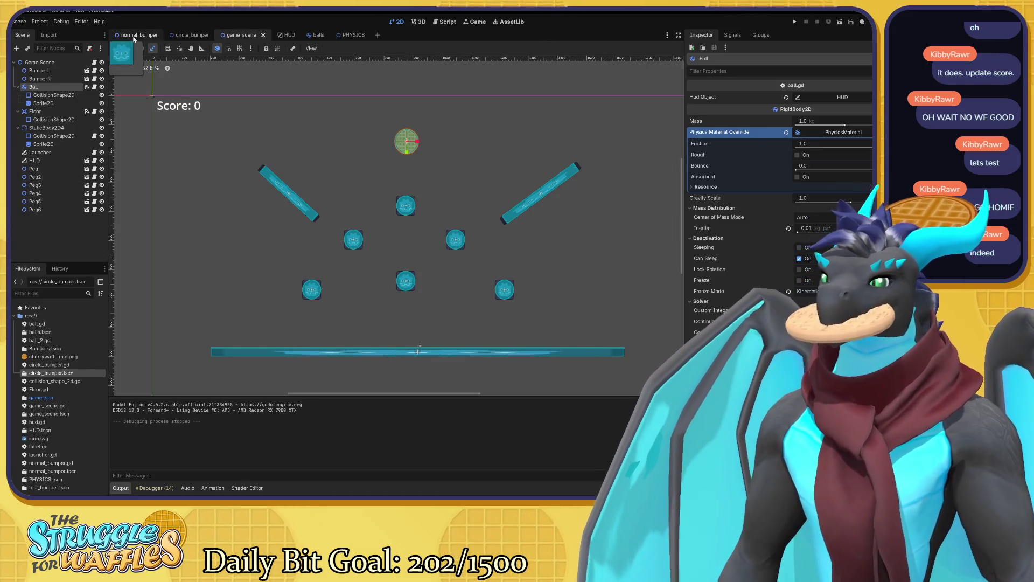
{"action": "left_click", "coordinate": [134, 37]}
{"action": "scroll", "coordinate": [355, 184], "scroll_direction": "down", "scroll_amount": 5}
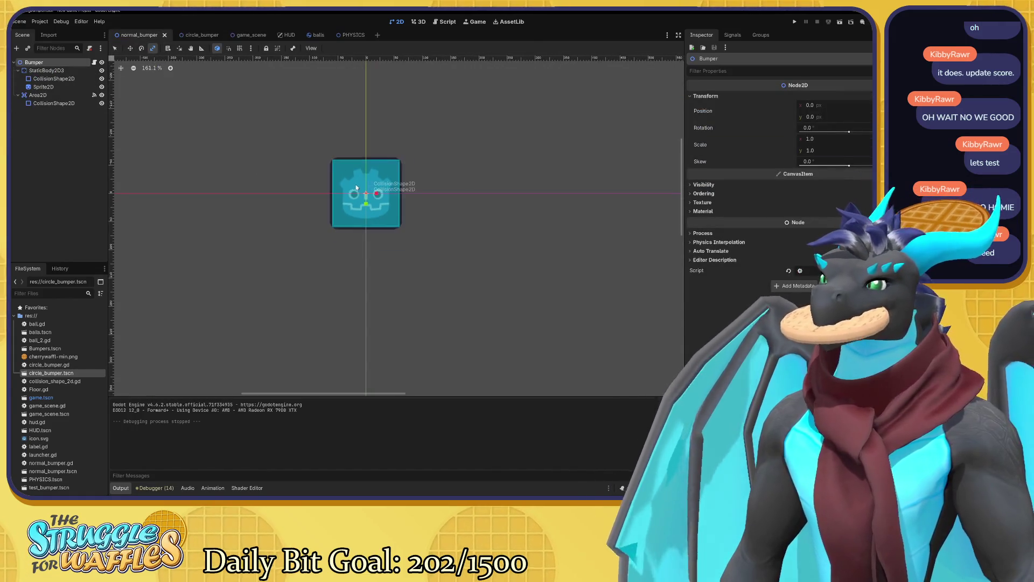
{"action": "left_click", "coordinate": [202, 35]}
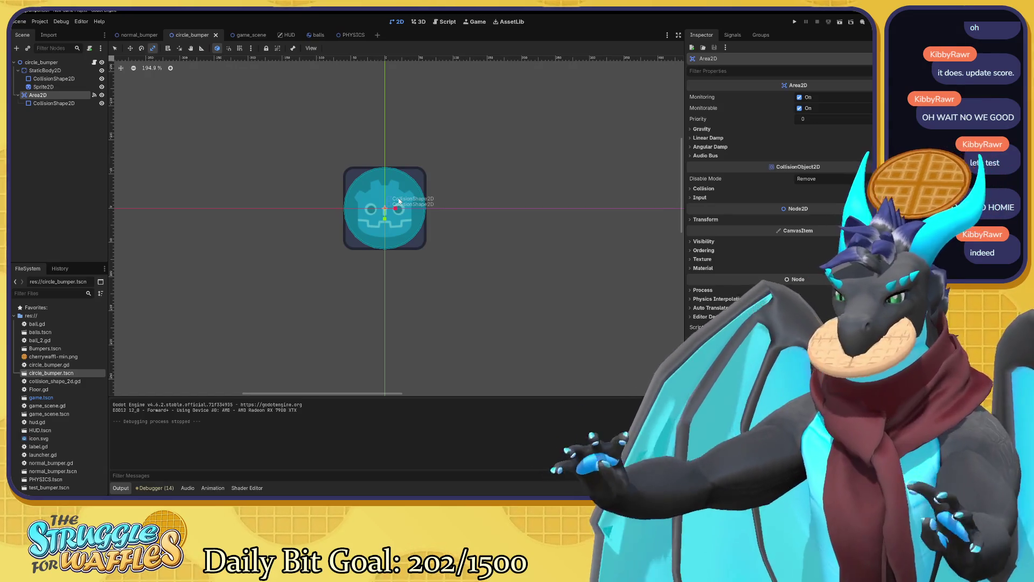
{"action": "mouse_move", "coordinate": [132, 39]}
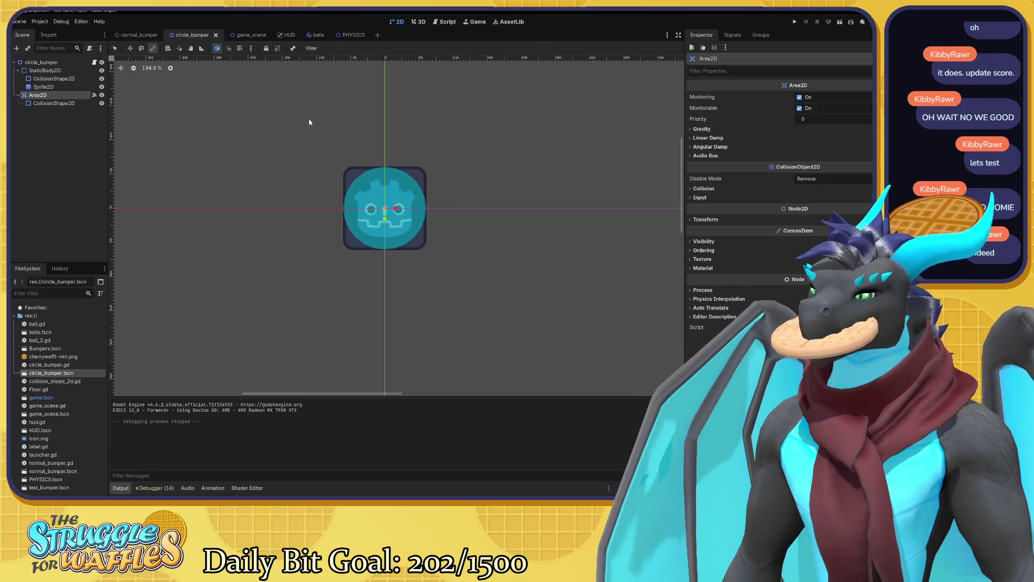
{"action": "left_click", "coordinate": [137, 35]}
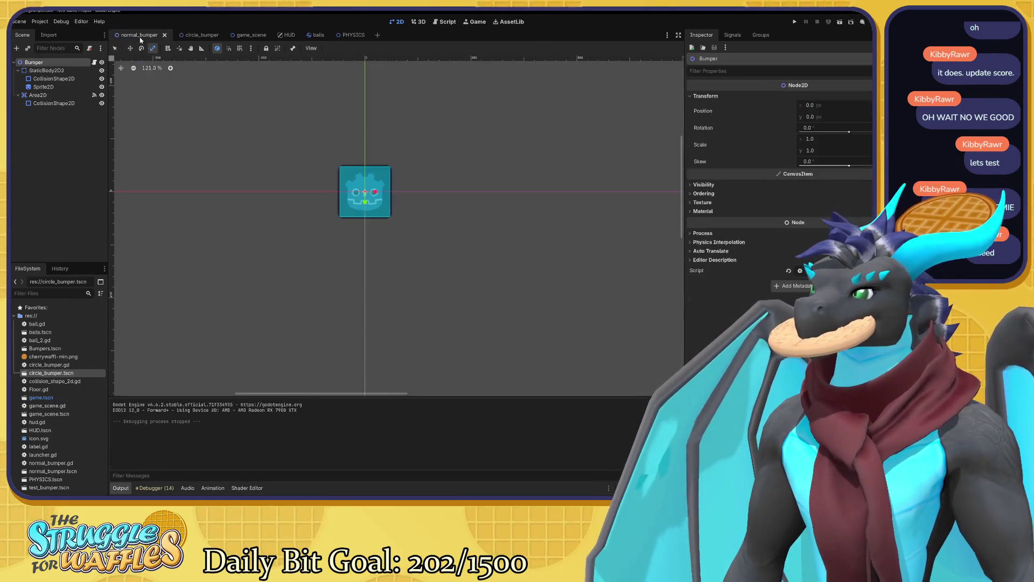
{"action": "scroll", "coordinate": [376, 183], "scroll_direction": "up", "scroll_amount": 4}
{"action": "scroll", "coordinate": [385, 184], "scroll_direction": "up", "scroll_amount": 3}
{"action": "scroll", "coordinate": [393, 186], "scroll_direction": "down", "scroll_amount": 3}
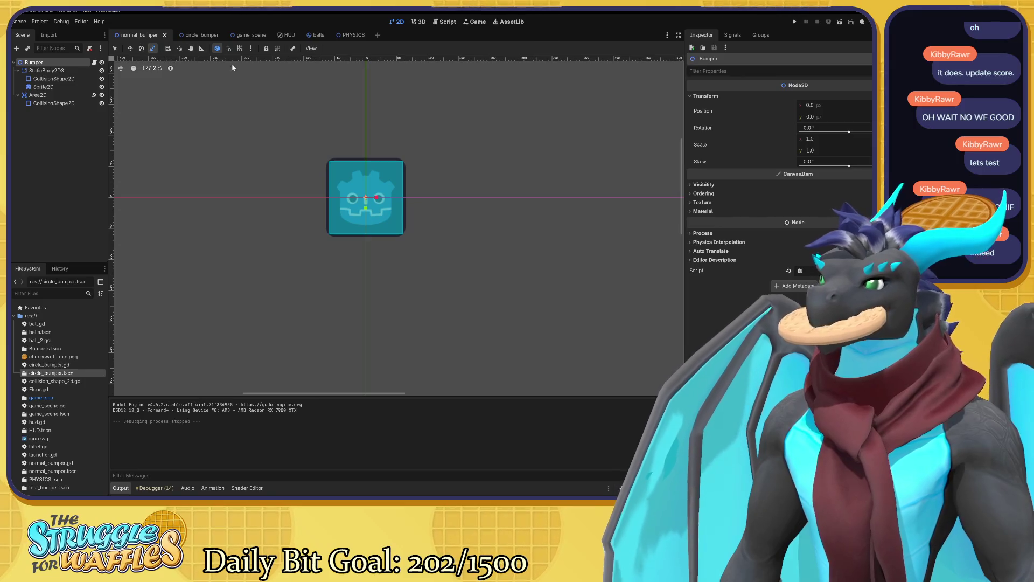
{"action": "left_click", "coordinate": [201, 35]}
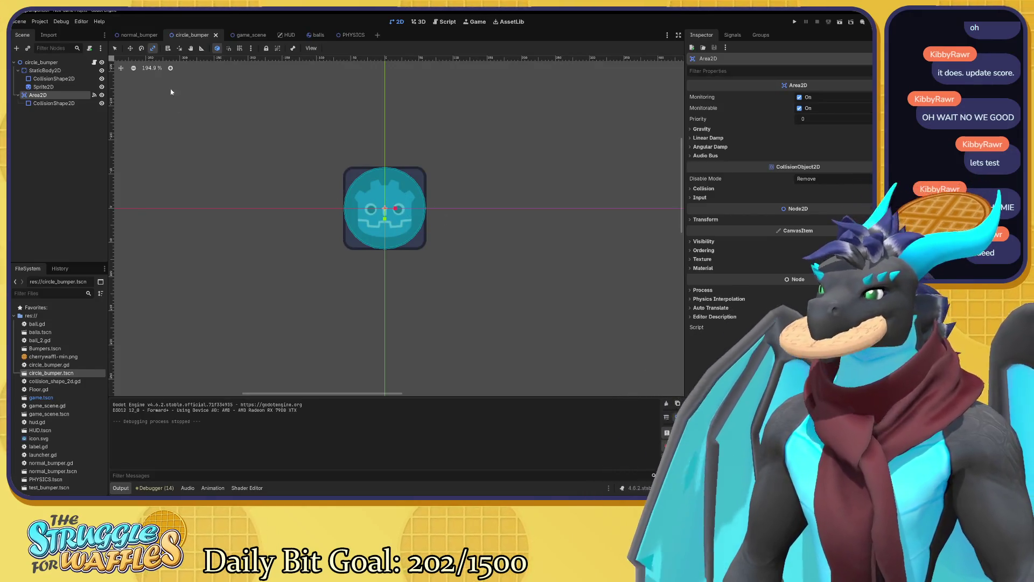
{"action": "left_click", "coordinate": [138, 35]}
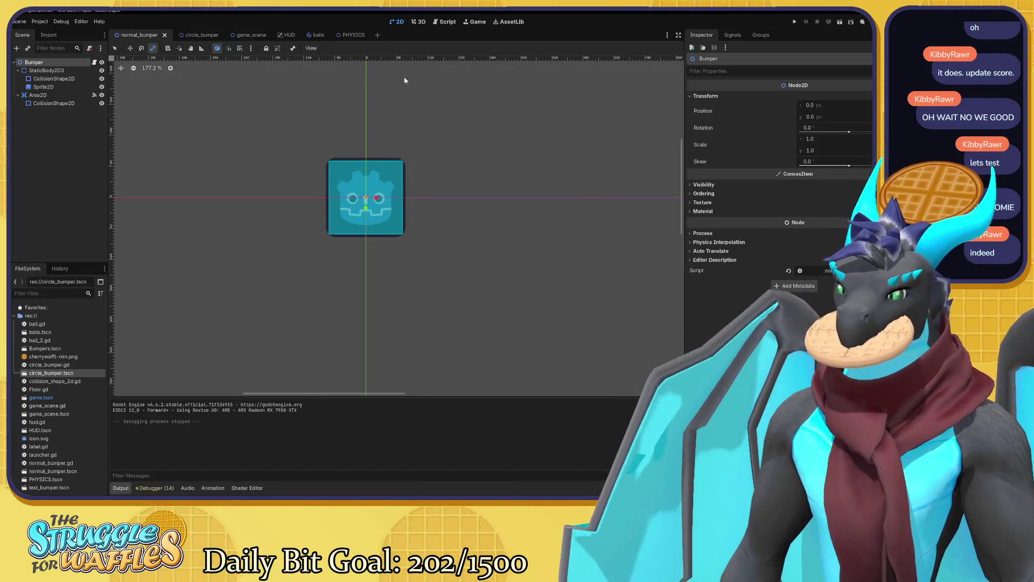
{"action": "left_click", "coordinate": [193, 35]}
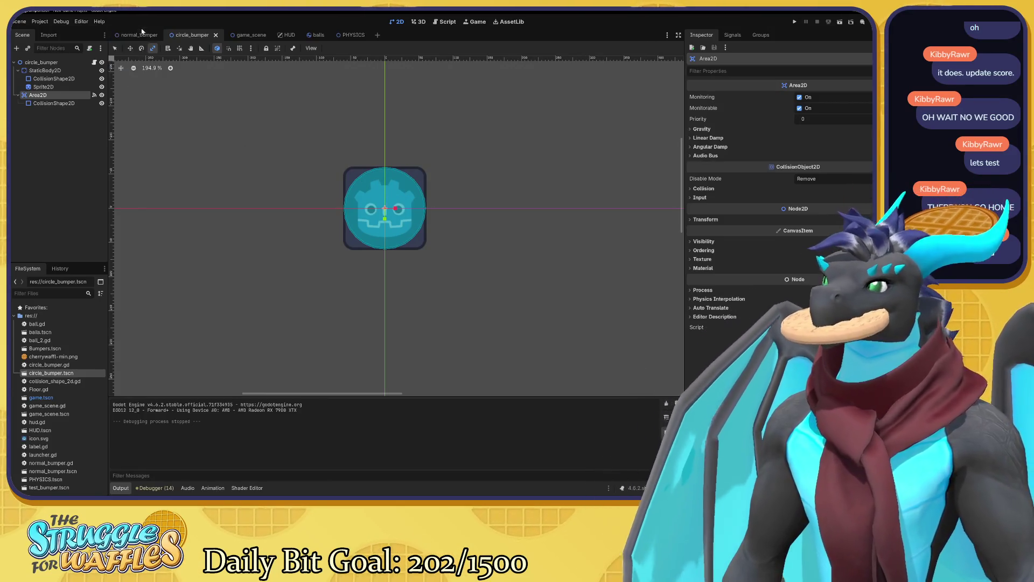
{"action": "left_click", "coordinate": [138, 34]}
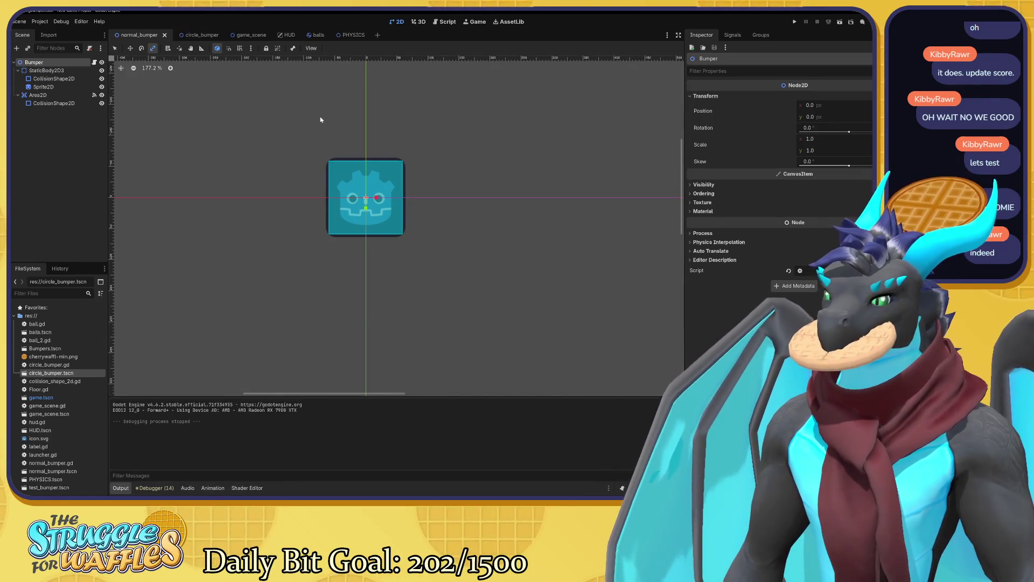
{"action": "left_click", "coordinate": [245, 35]}
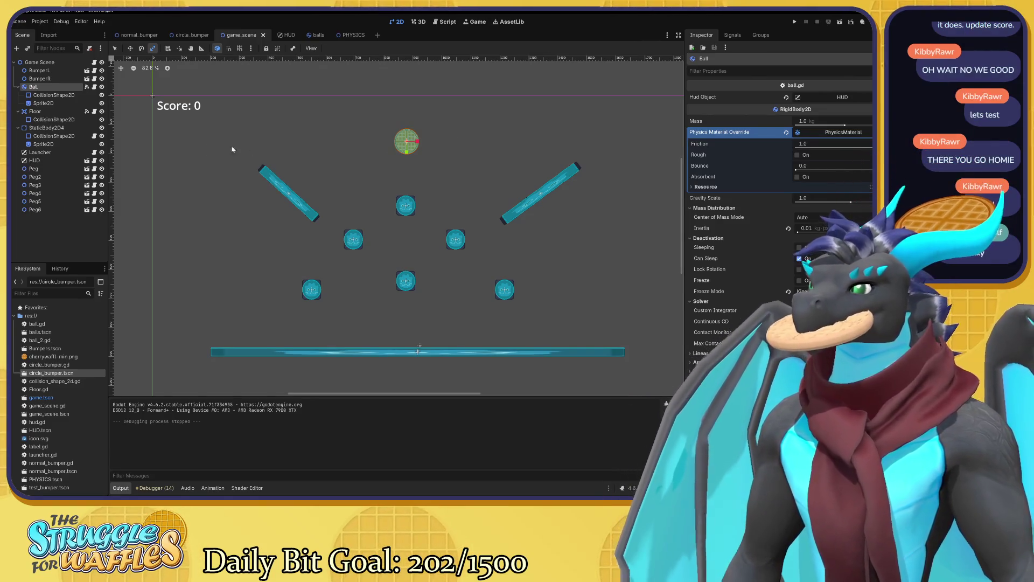
{"action": "left_click", "coordinate": [51, 170]}
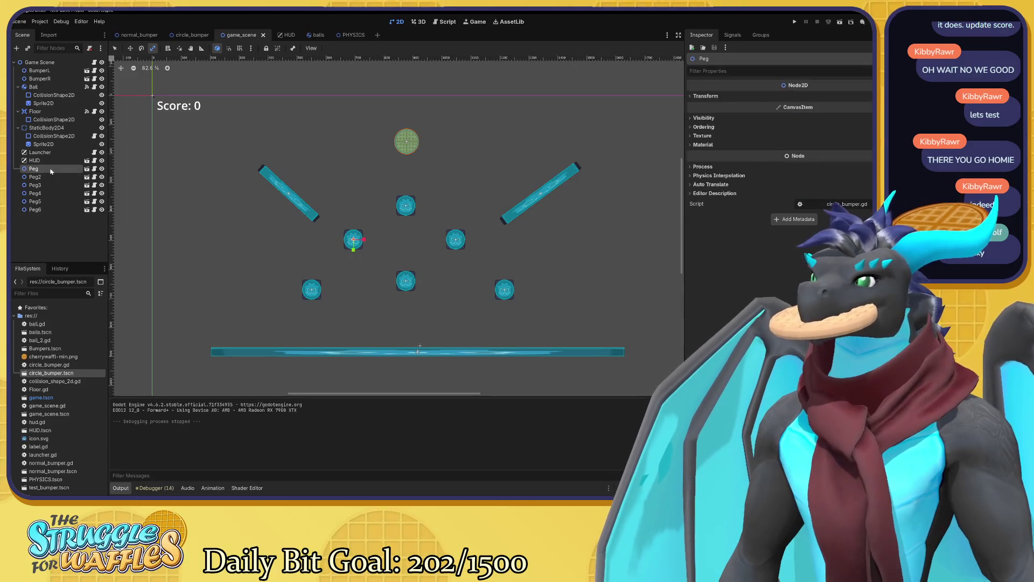
{"action": "left_click", "coordinate": [49, 177]}
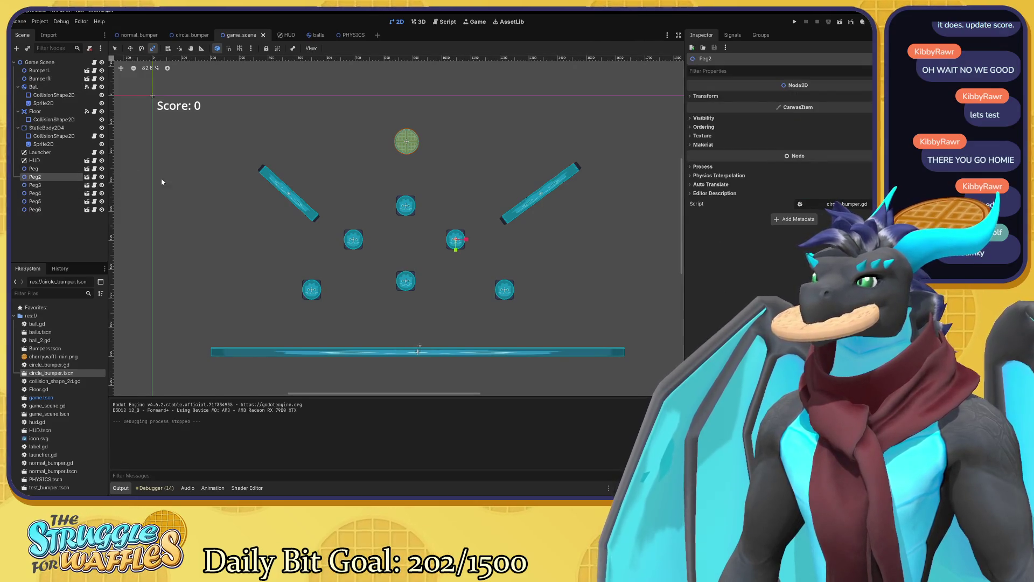
{"action": "left_click", "coordinate": [191, 35]}
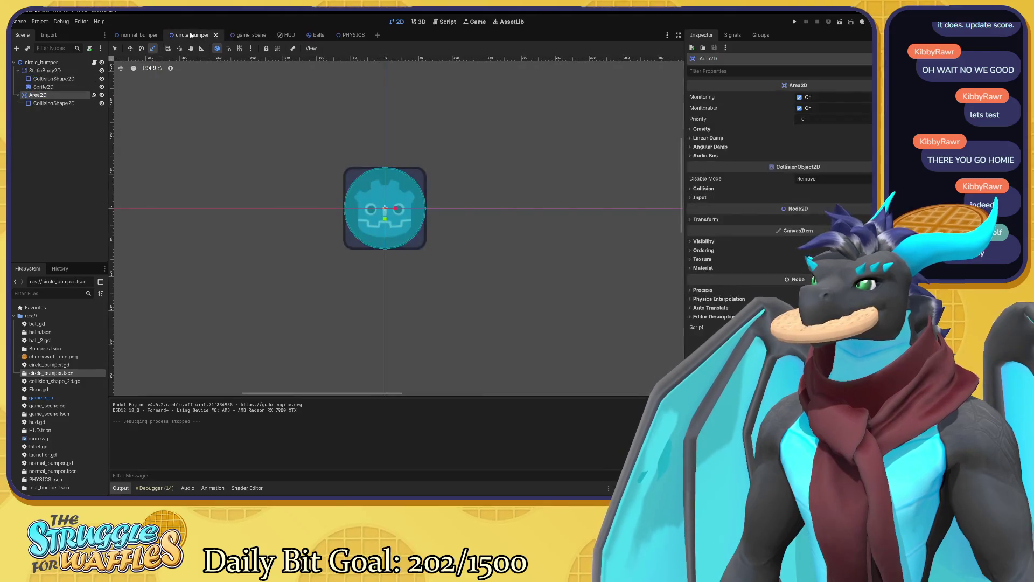
{"action": "left_click", "coordinate": [254, 36]}
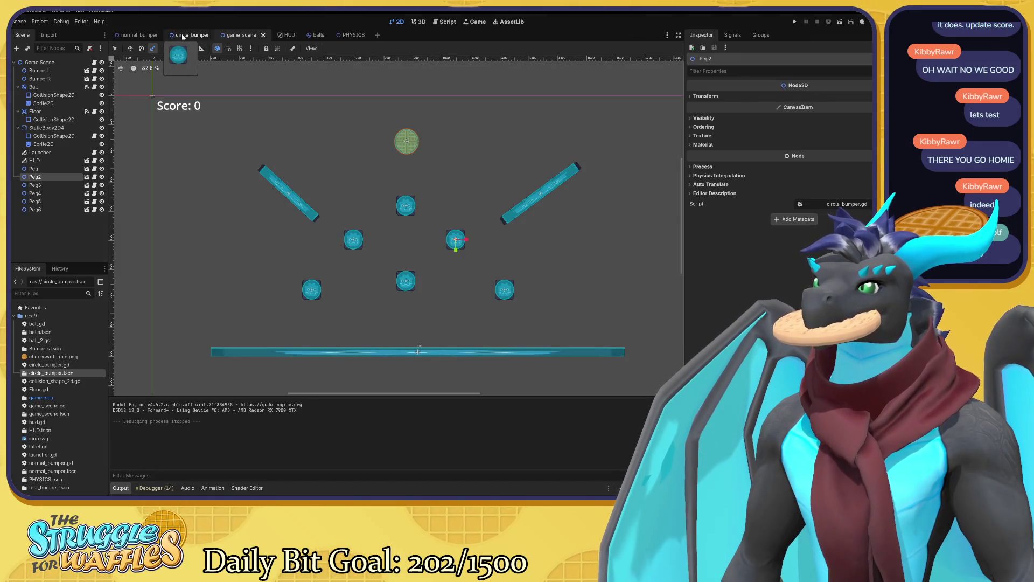
{"action": "left_click", "coordinate": [182, 36]}
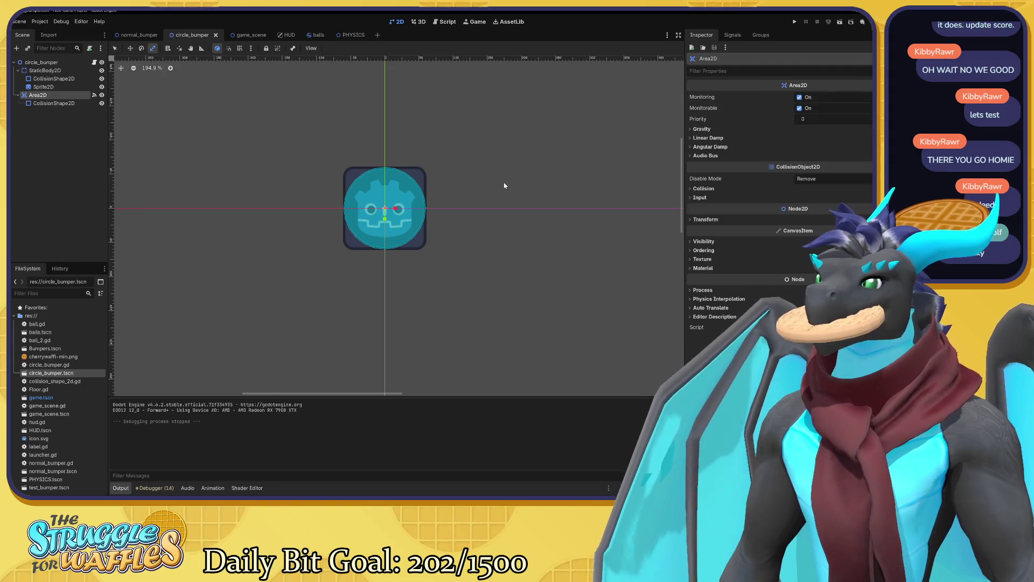
{"action": "left_click", "coordinate": [242, 35]}
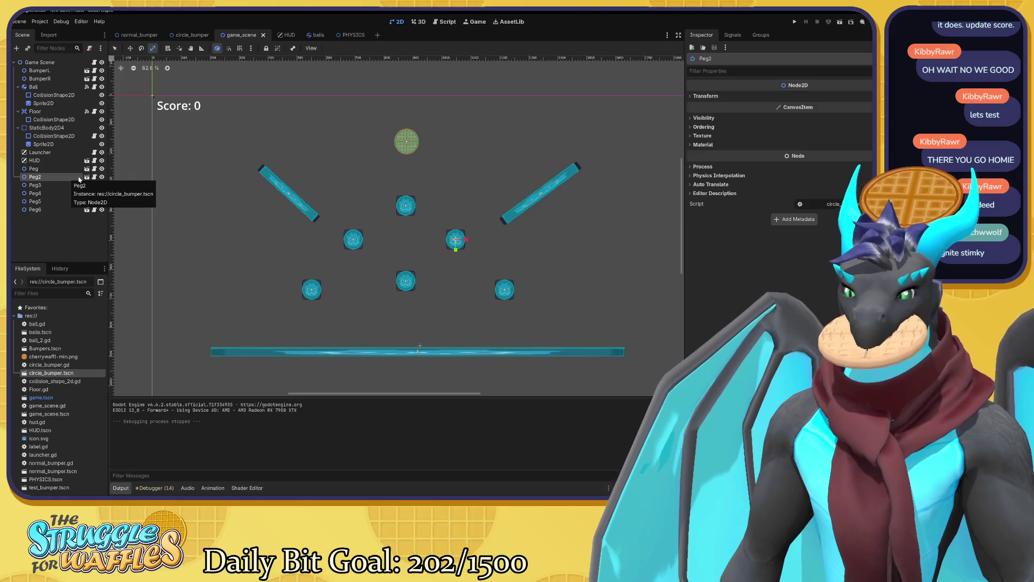
{"action": "left_click", "coordinate": [139, 35]}
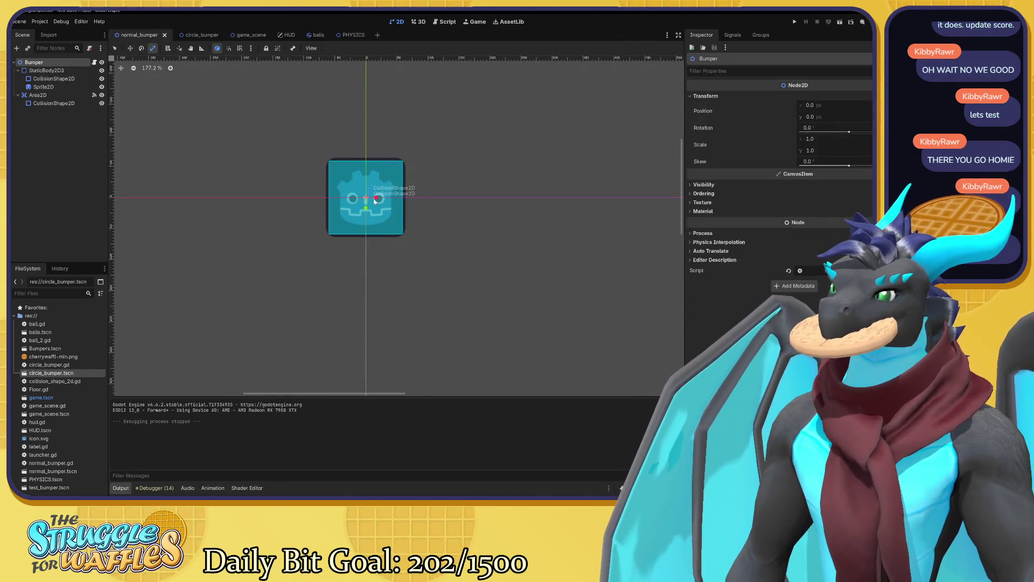
{"action": "scroll", "coordinate": [374, 198], "scroll_direction": "down", "scroll_amount": 5}
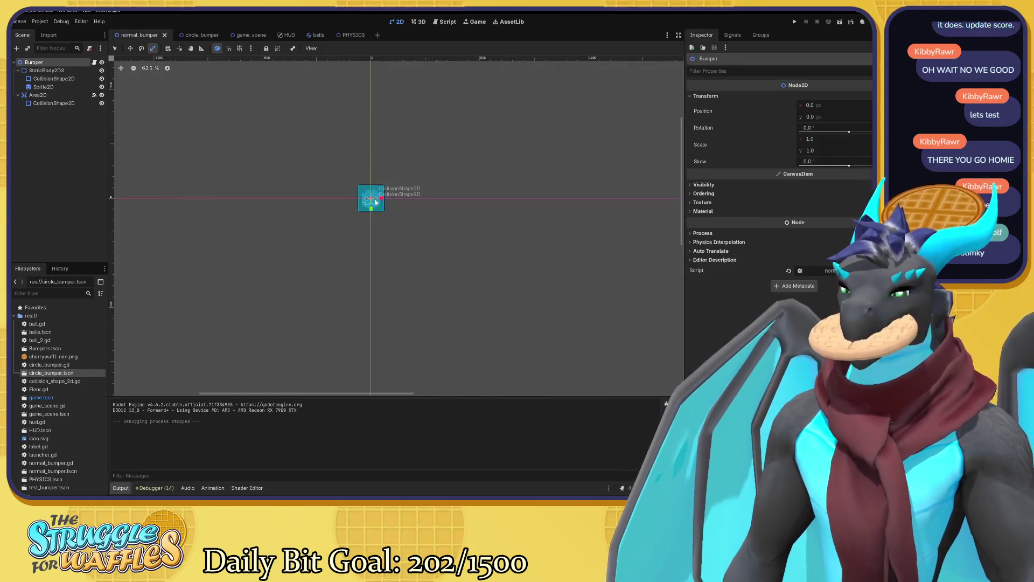
{"action": "left_click", "coordinate": [246, 35]}
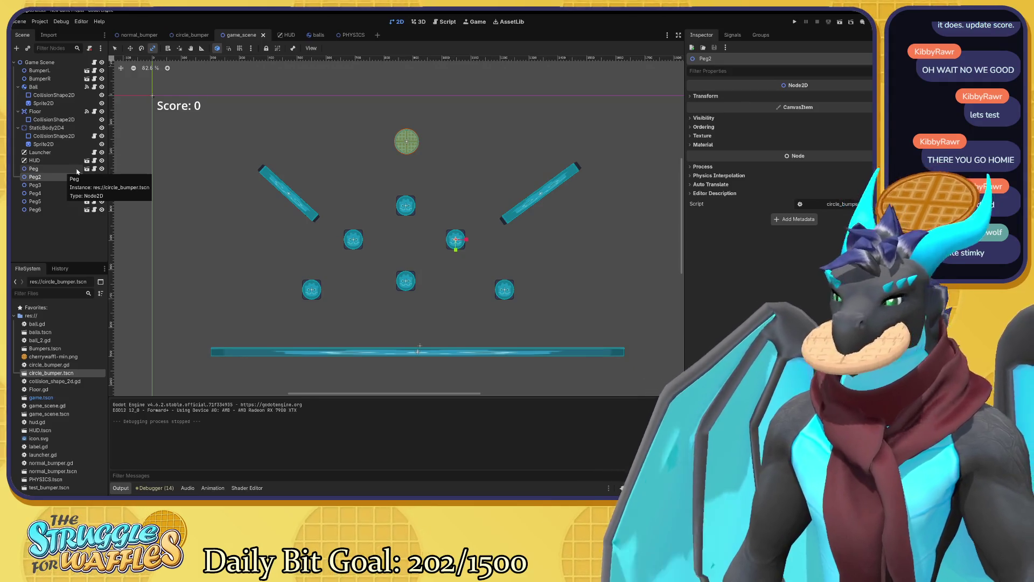
{"action": "left_click", "coordinate": [123, 36]}
{"action": "scroll", "coordinate": [395, 298], "scroll_direction": "down", "scroll_amount": 3}
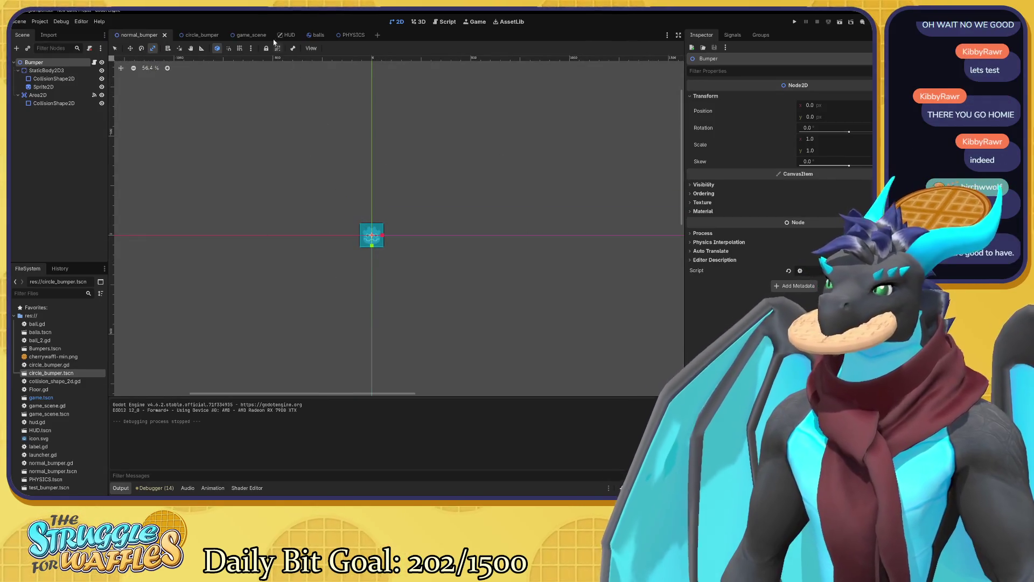
{"action": "left_click", "coordinate": [247, 35]}
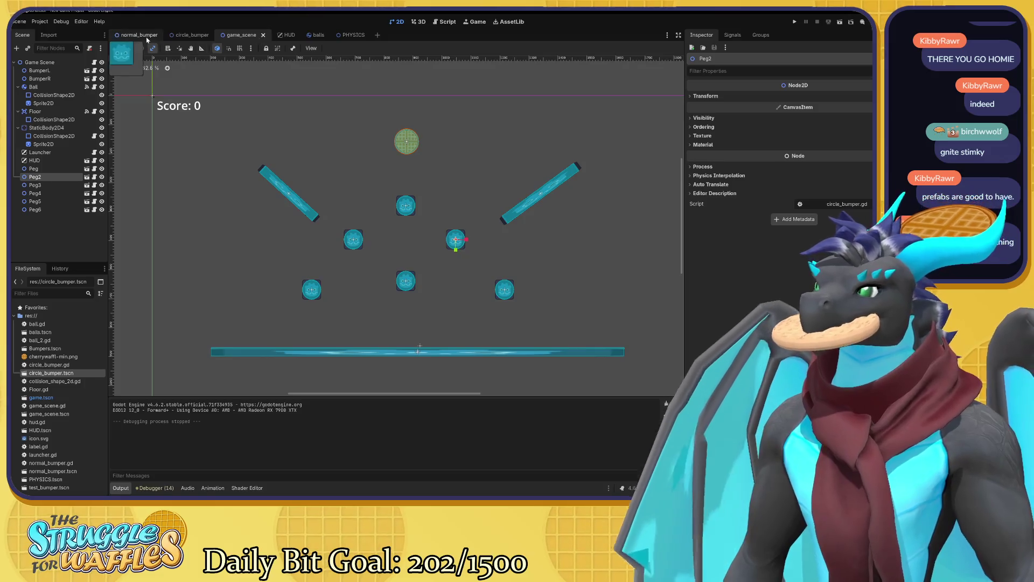
{"action": "left_click", "coordinate": [139, 35]}
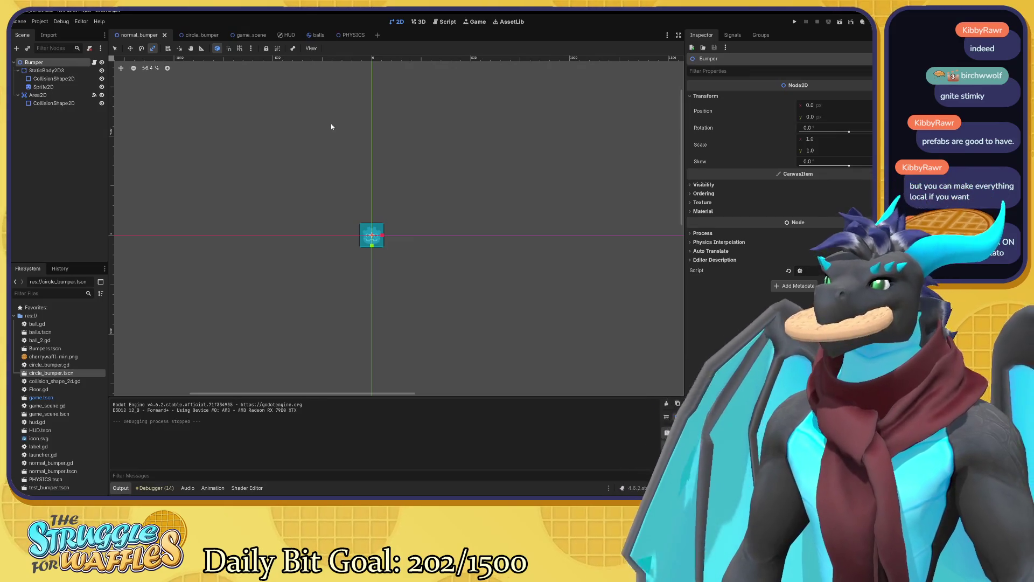
{"action": "left_click", "coordinate": [245, 35]}
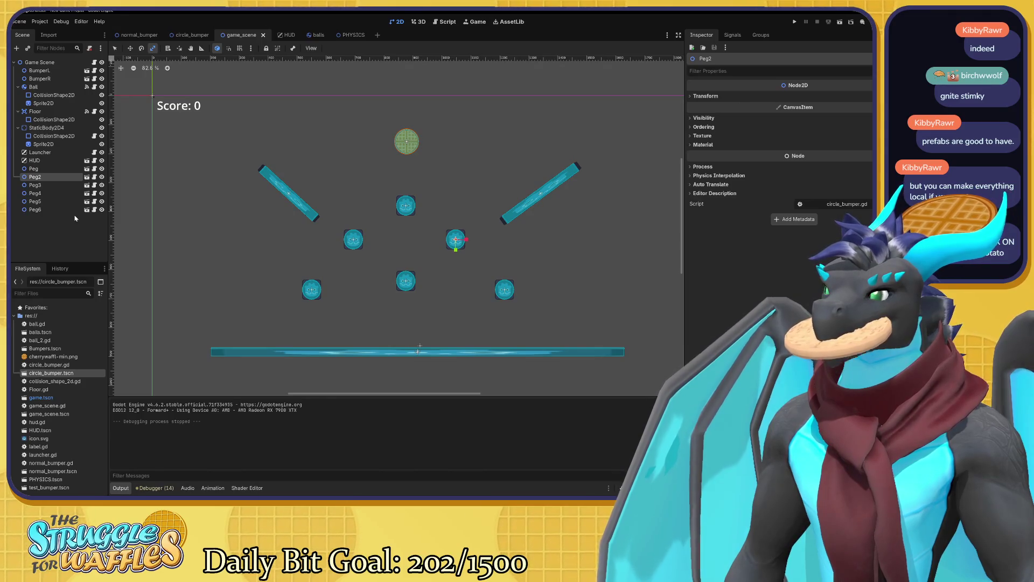
In the HUD scene, show the Message node and hide the Start node in the editor
{"action": "scroll", "coordinate": [130, 99], "scroll_direction": "up", "scroll_amount": 8}
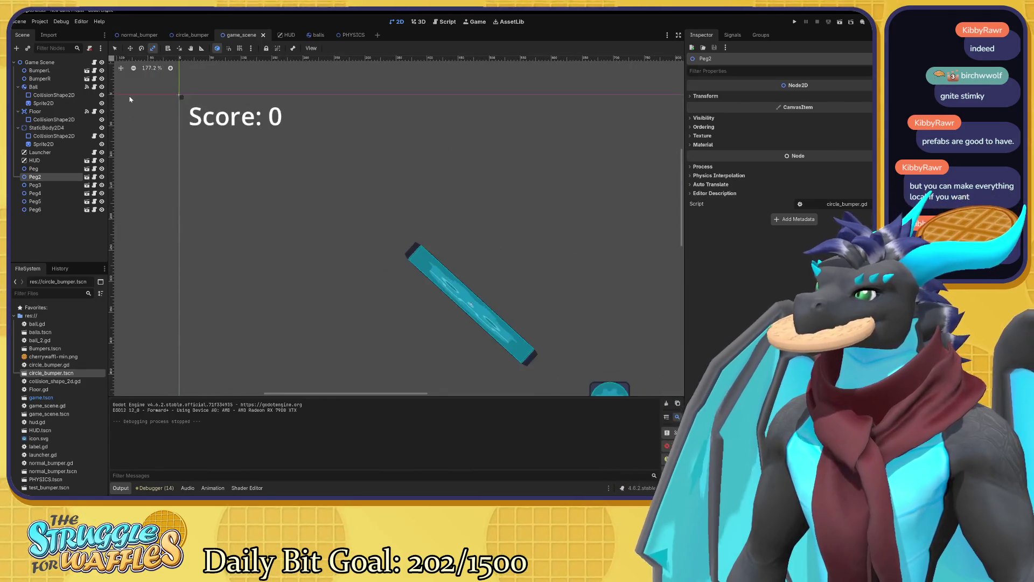
{"action": "scroll", "coordinate": [129, 99], "scroll_direction": "up", "scroll_amount": 4}
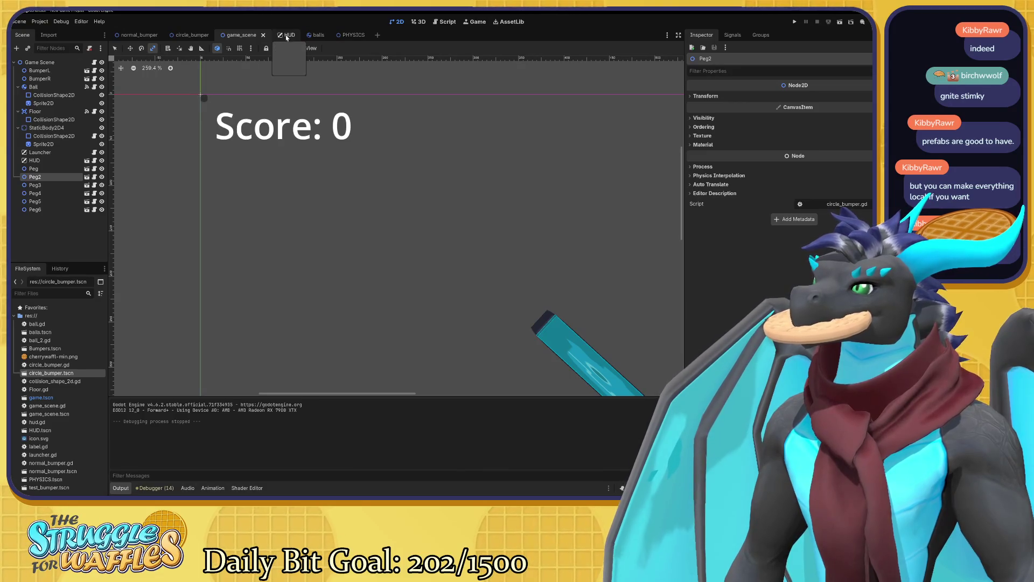
{"action": "left_click", "coordinate": [287, 36]}
{"action": "left_click", "coordinate": [101, 79]}
{"action": "scroll", "coordinate": [124, 100], "scroll_direction": "up", "scroll_amount": 15}
{"action": "left_click", "coordinate": [102, 79]}
{"action": "left_click", "coordinate": [102, 86]}
{"action": "left_click", "coordinate": [102, 86]}
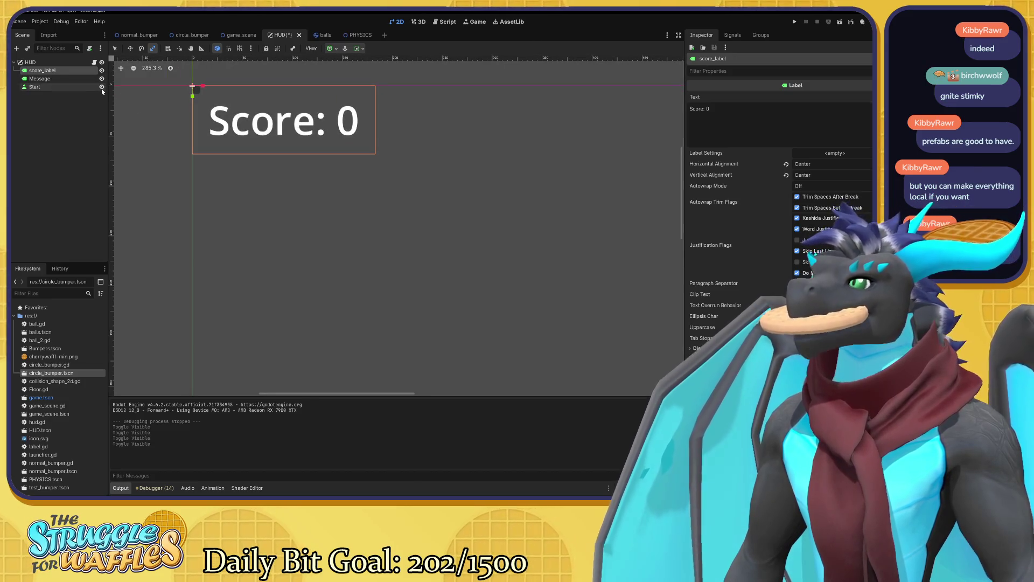
{"action": "left_click", "coordinate": [102, 87]}
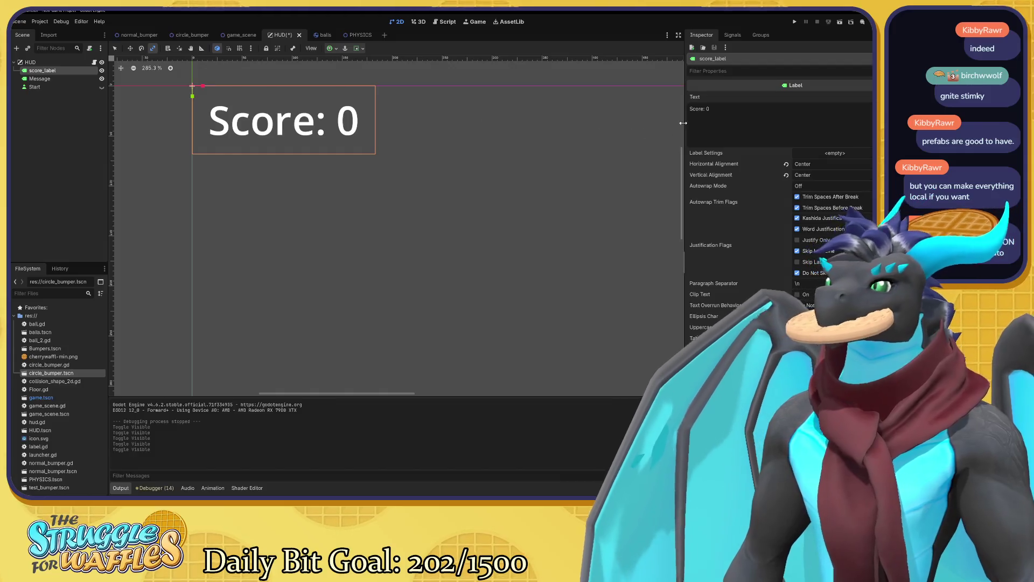
Enlarge score_label's Font Size theme override, save the HUD scene, and return to game_scene
{"action": "scroll", "coordinate": [778, 242], "scroll_direction": "down", "scroll_amount": 5}
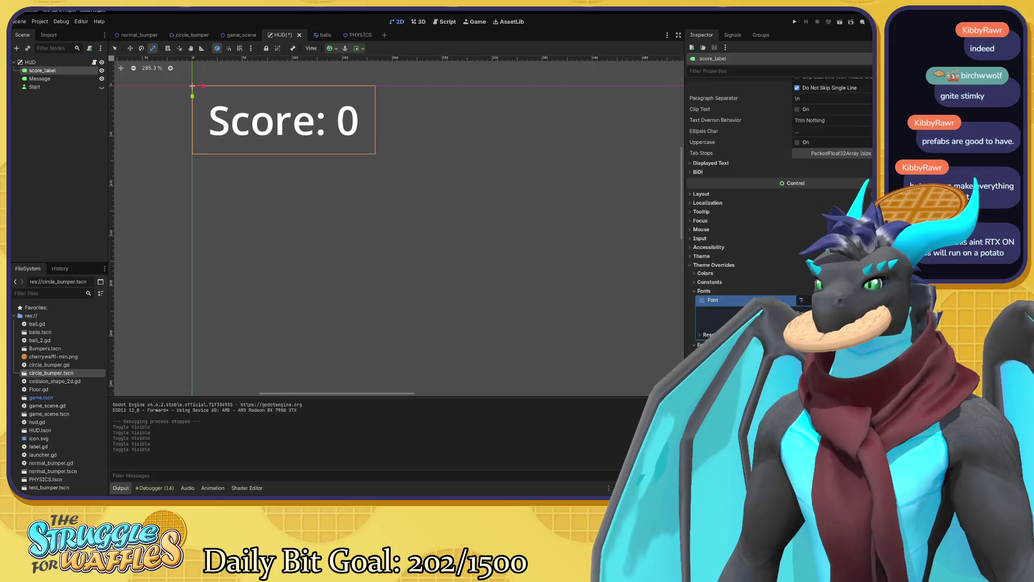
{"action": "key", "text": "Up"}
{"action": "key", "text": "Up"}
{"action": "mouse_move", "coordinate": [835, 362]}
{"action": "left_mouse_down"}
{"action": "mouse_move", "coordinate": [897, 362]}
{"action": "mouse_move", "coordinate": [862, 362]}
{"action": "left_mouse_up"}
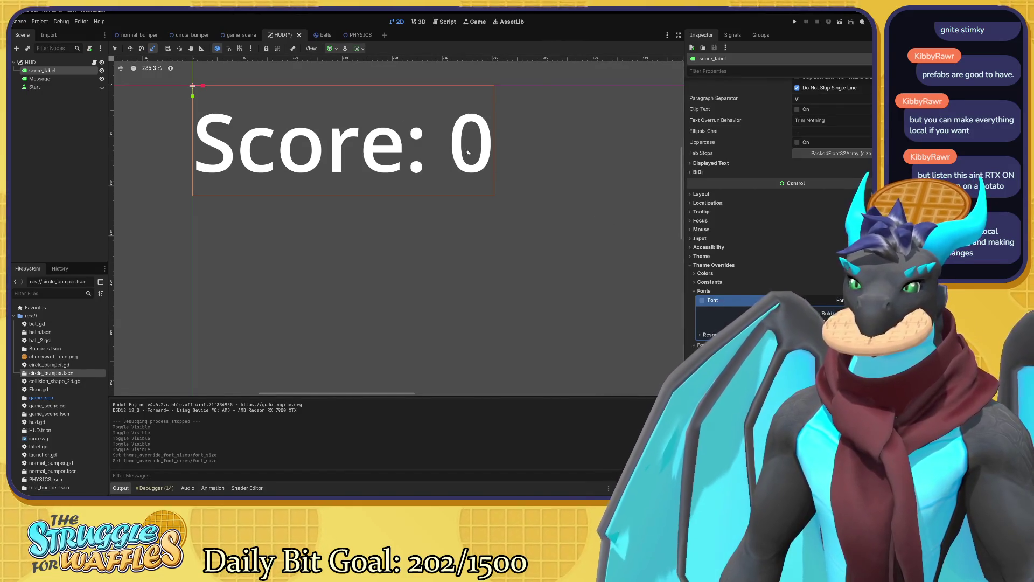
{"action": "key", "text": "ctrl+s"}
{"action": "left_click", "coordinate": [234, 43]}
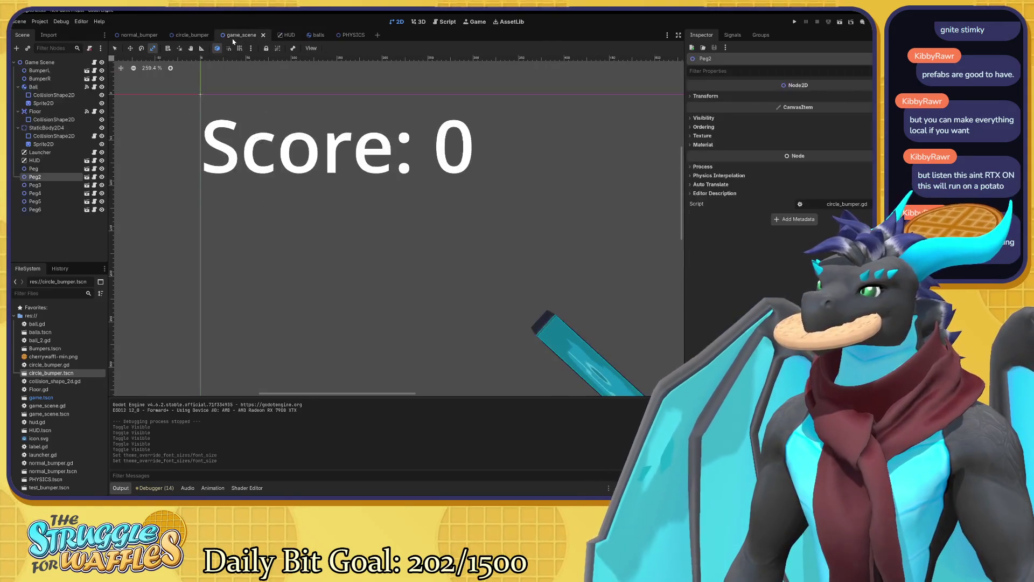
{"action": "scroll", "coordinate": [410, 197], "scroll_direction": "down", "scroll_amount": 10}
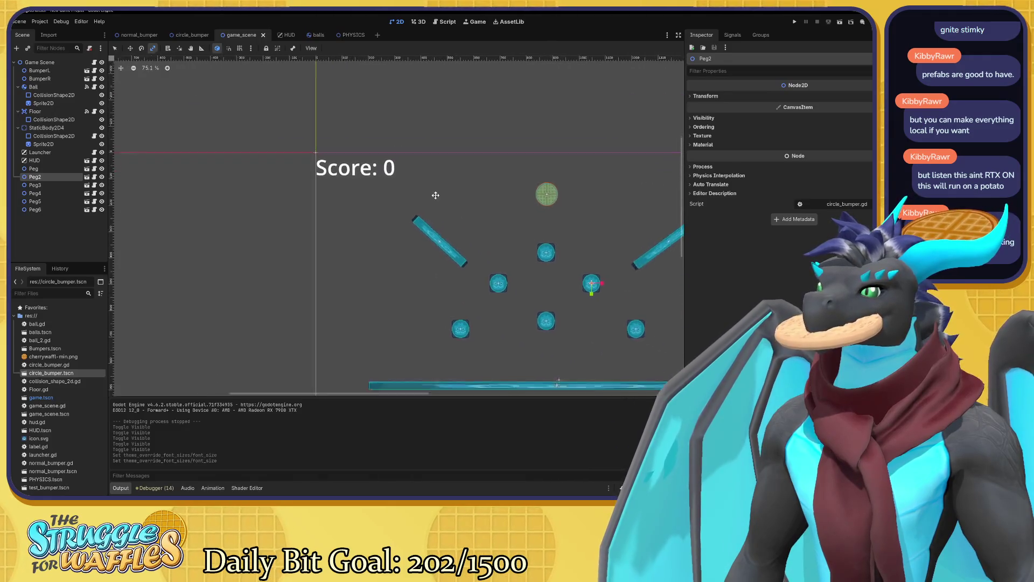
{"action": "mouse_move", "coordinate": [403, 164]}
{"action": "left_mouse_down"}
{"action": "mouse_move", "coordinate": [304, 117]}
{"action": "mouse_move", "coordinate": [293, 153]}
{"action": "left_mouse_up"}
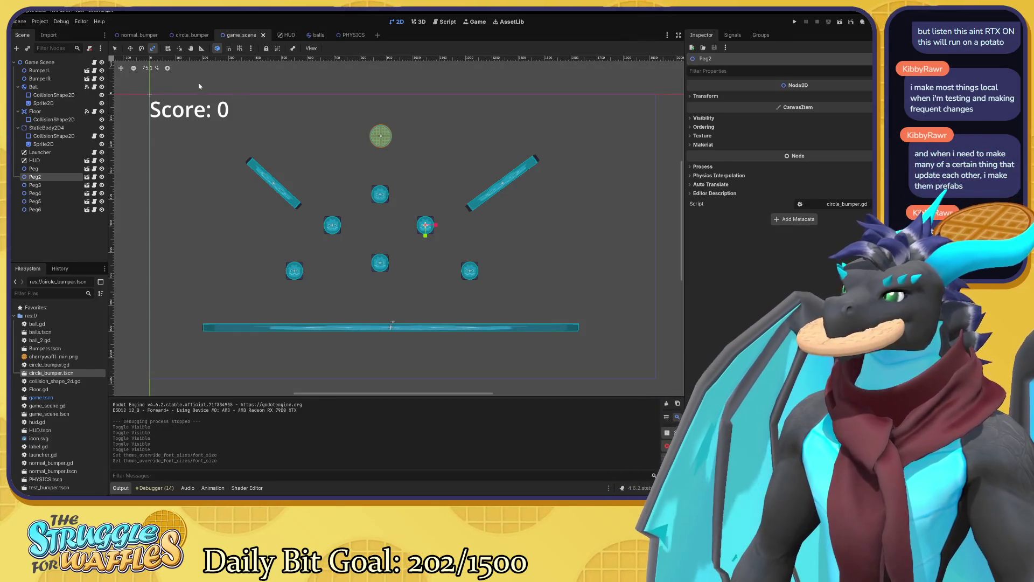
{"action": "left_click", "coordinate": [190, 36]}
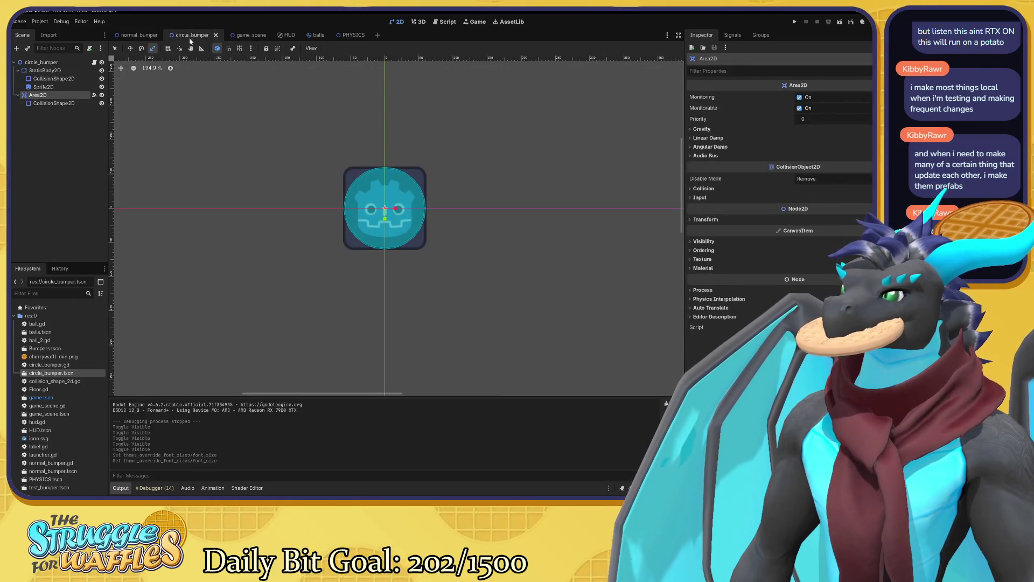
{"action": "left_click", "coordinate": [247, 36]}
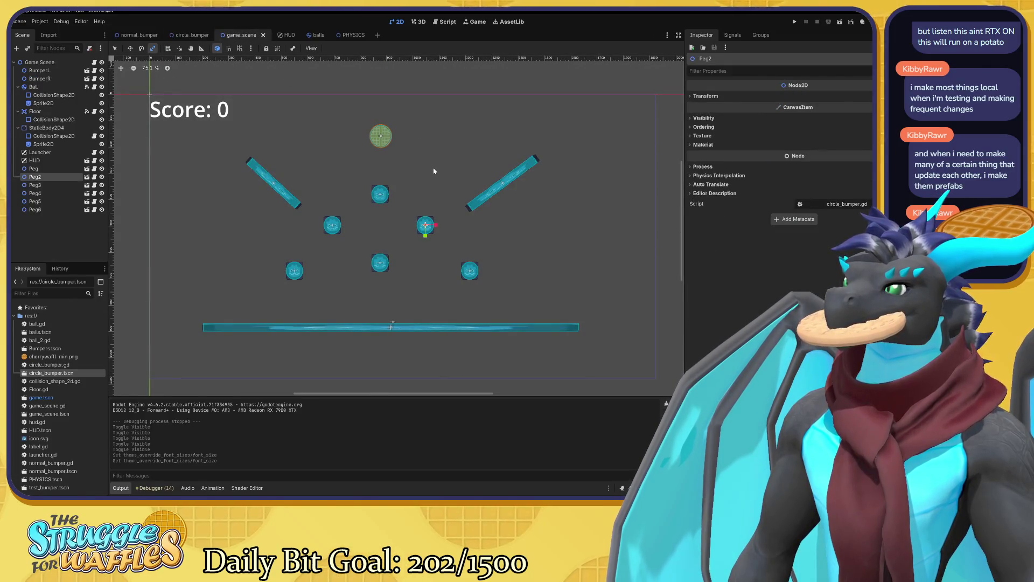
{"action": "scroll", "coordinate": [432, 171], "scroll_direction": "up", "scroll_amount": 2}
{"action": "scroll", "coordinate": [422, 170], "scroll_direction": "down", "scroll_amount": 2}
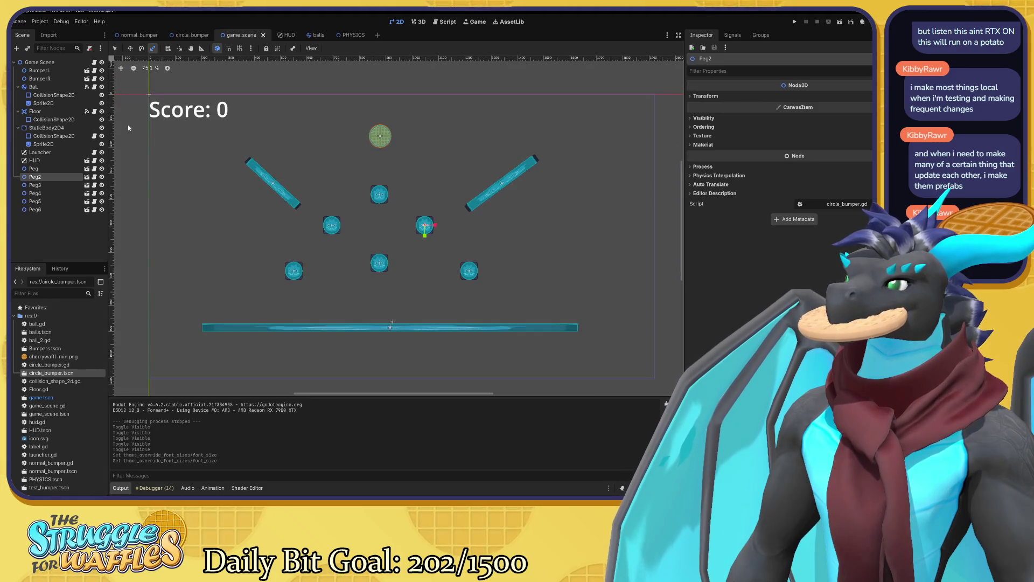
{"action": "left_click", "coordinate": [55, 160]}
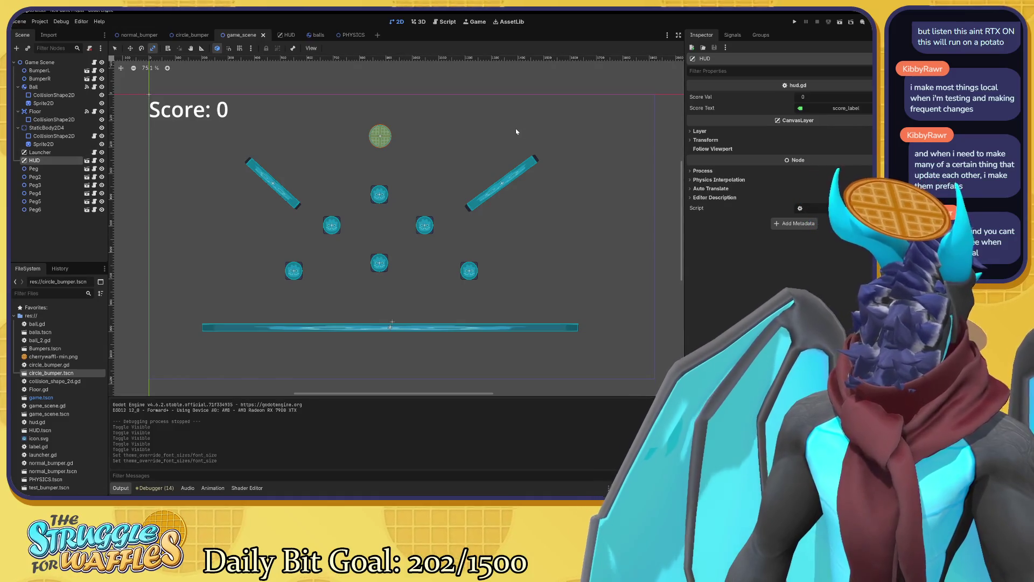
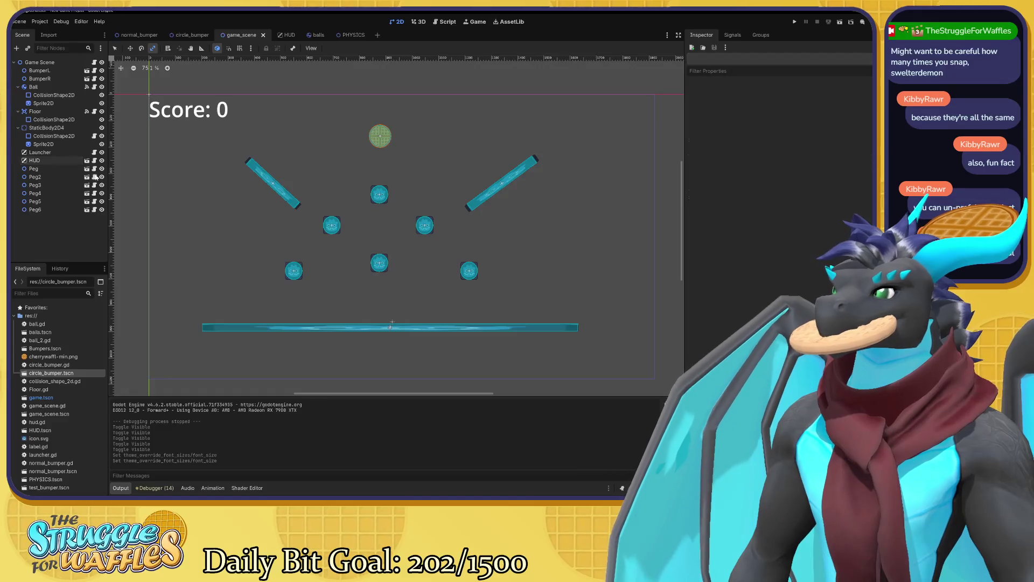
Make the Peg instance local to expose its StaticBody2D, Area2D, collision and sprite children
{"action": "right_click", "coordinate": [65, 173]}
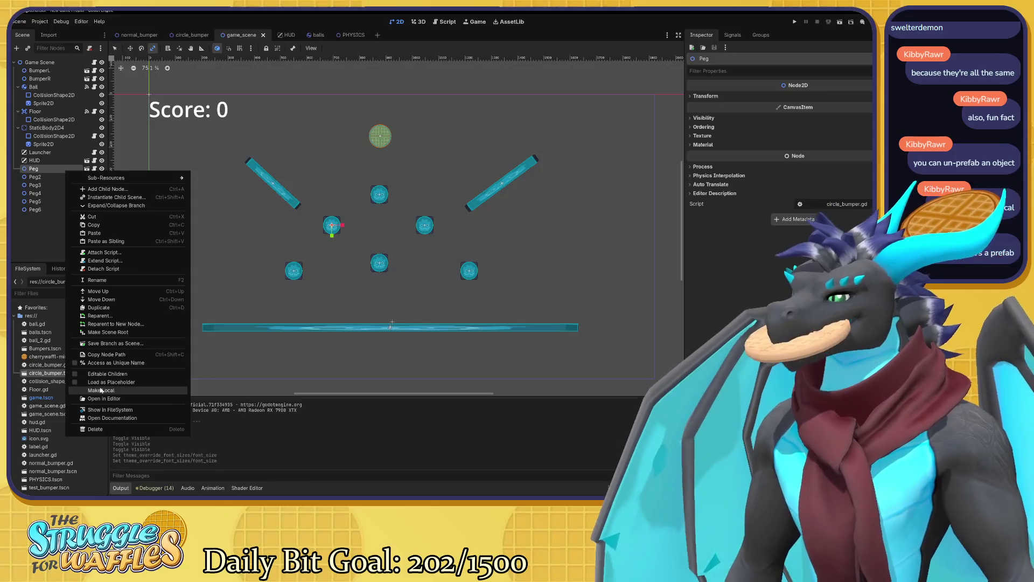
{"action": "left_click", "coordinate": [101, 390]}
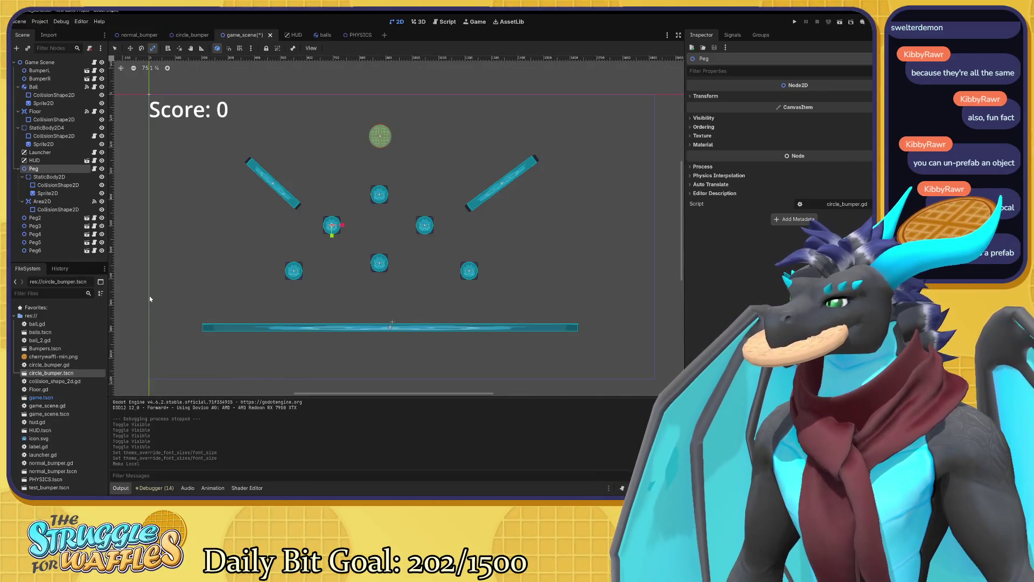